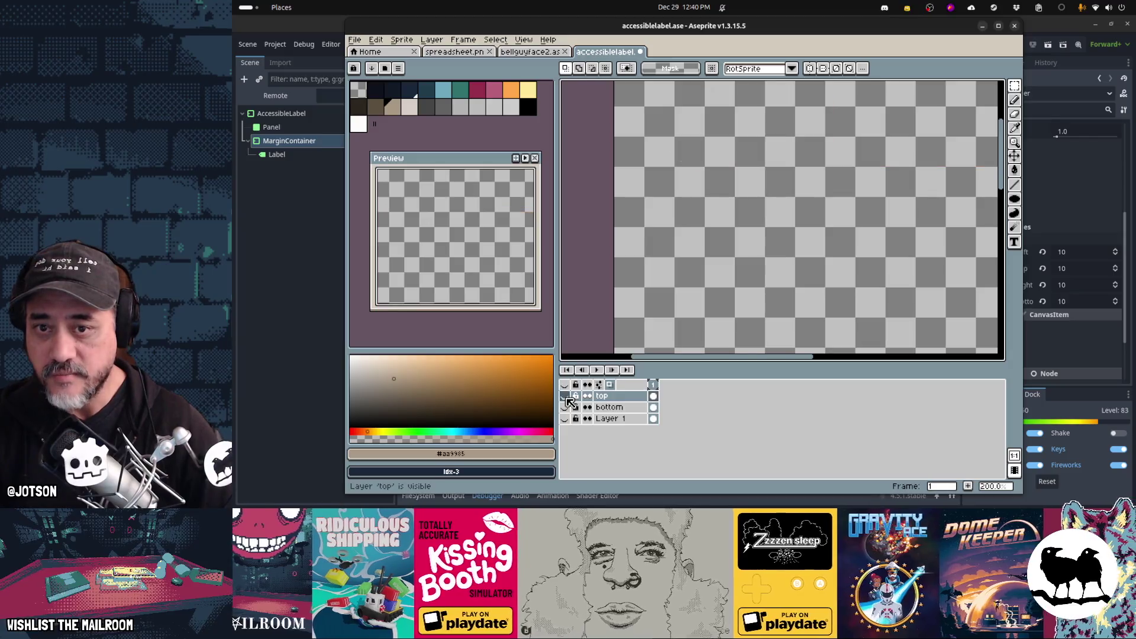
{"action": "left_click", "coordinate": [565, 396]}
- Toggle the top and bottom layers' visibility to inspect each one on its own
{"action": "key", "text": "shift+h"}
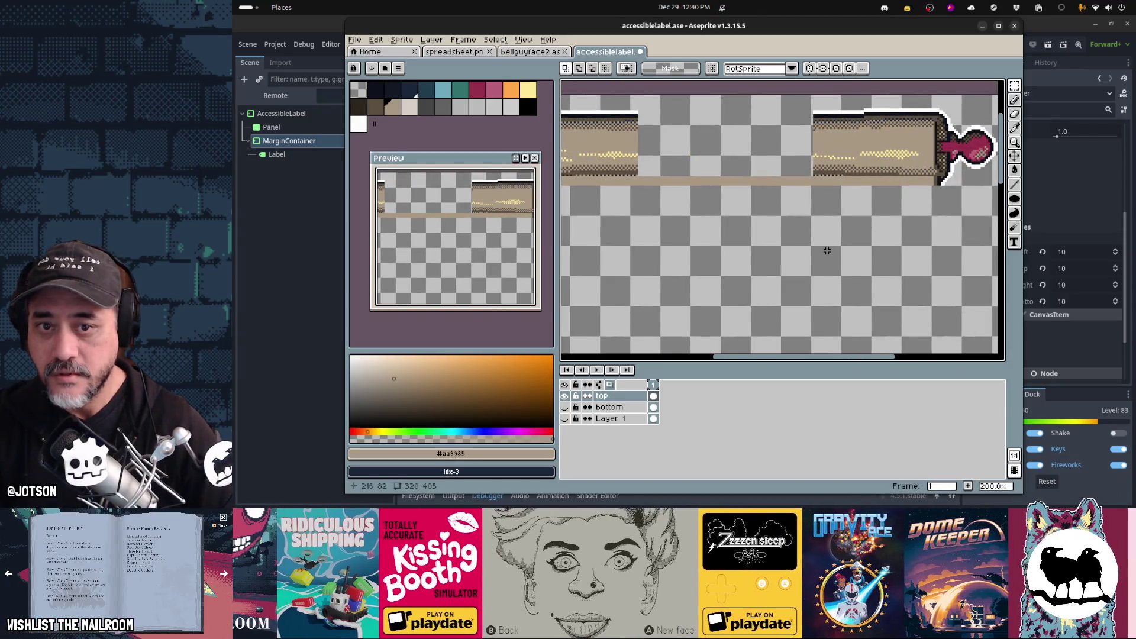
{"action": "scroll", "coordinate": [827, 251], "scroll_direction": "down", "scroll_amount": 2}
{"action": "left_click", "coordinate": [566, 396]}
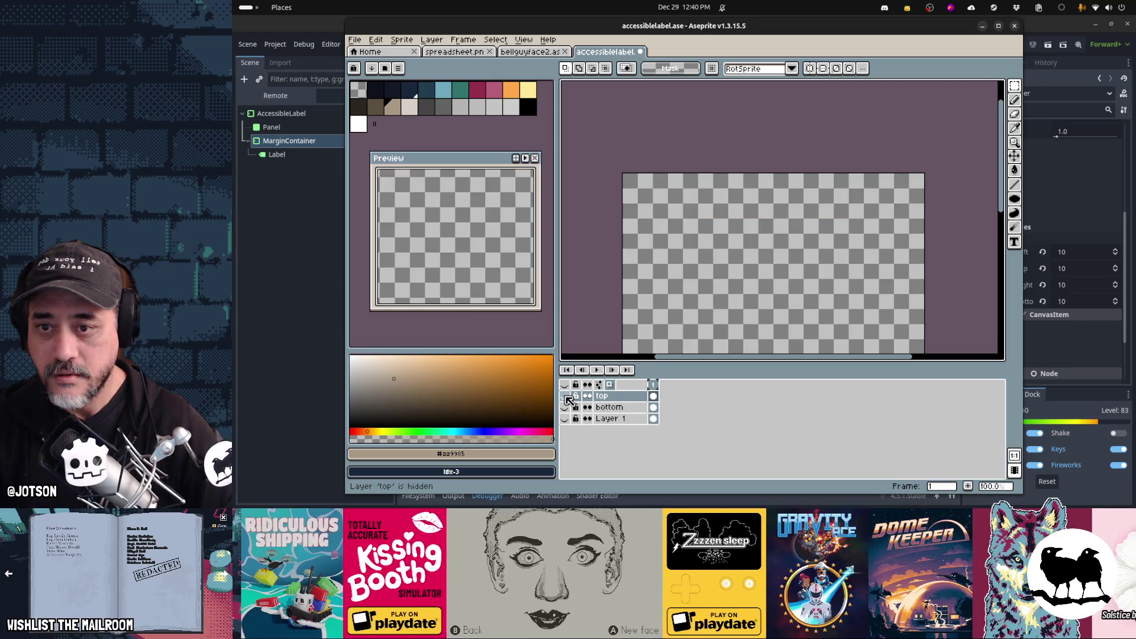
{"action": "left_click", "coordinate": [566, 396]}
{"action": "left_click", "coordinate": [565, 396]}
{"action": "left_click", "coordinate": [566, 407]}
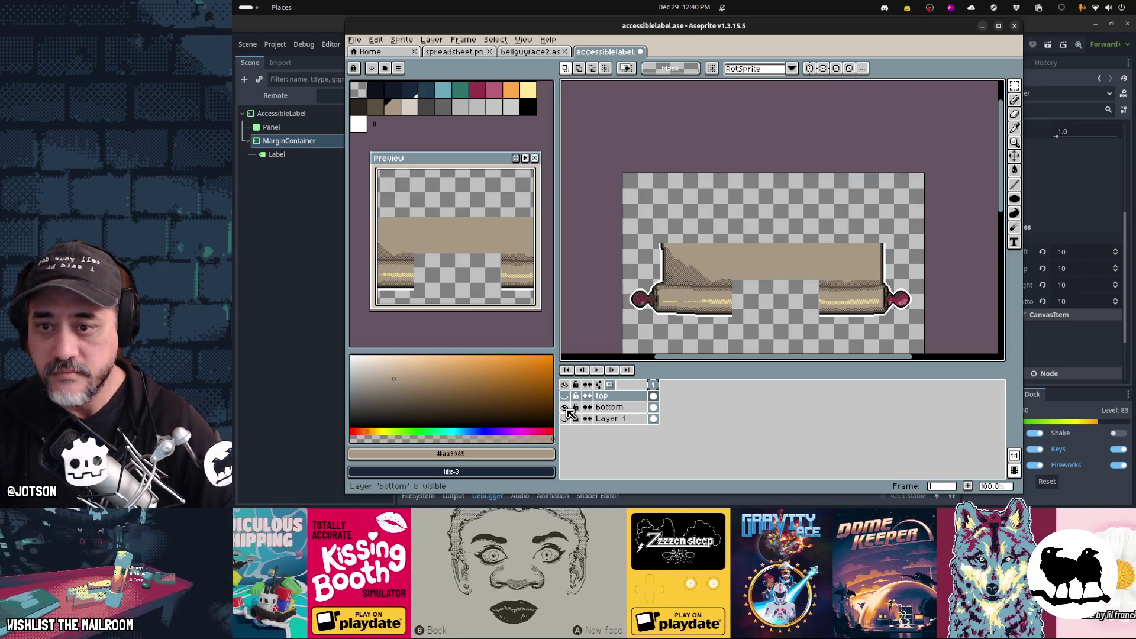
{"action": "left_click", "coordinate": [566, 407]}
- Check Layer 1's tan middle fill, then make all three layers visible again
{"action": "left_click", "coordinate": [566, 418]}
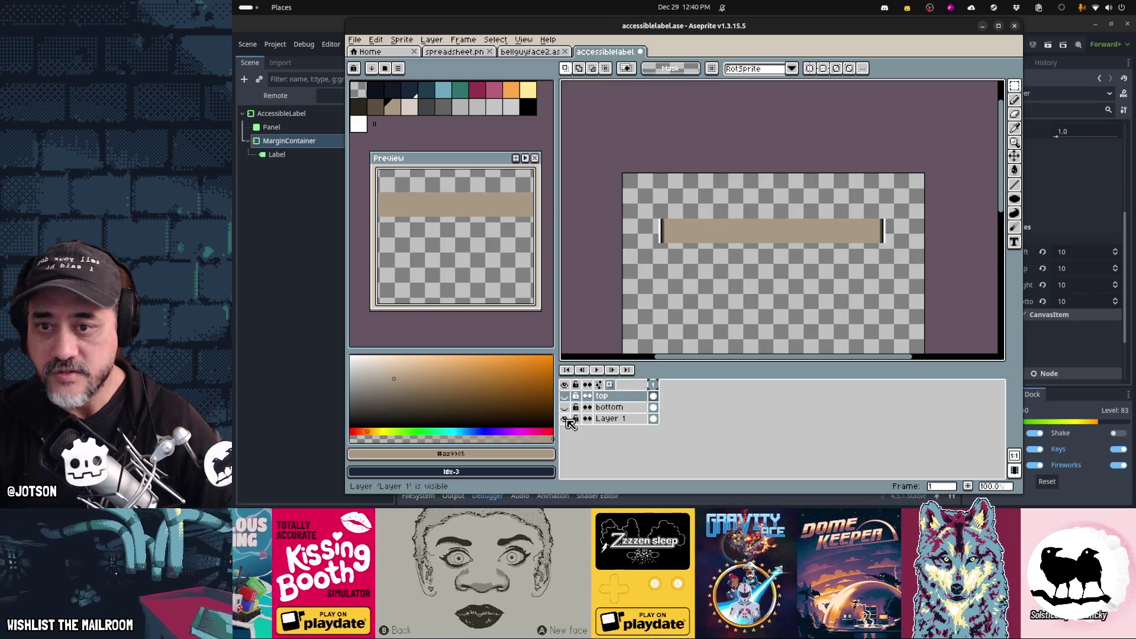
{"action": "left_click", "coordinate": [566, 418]}
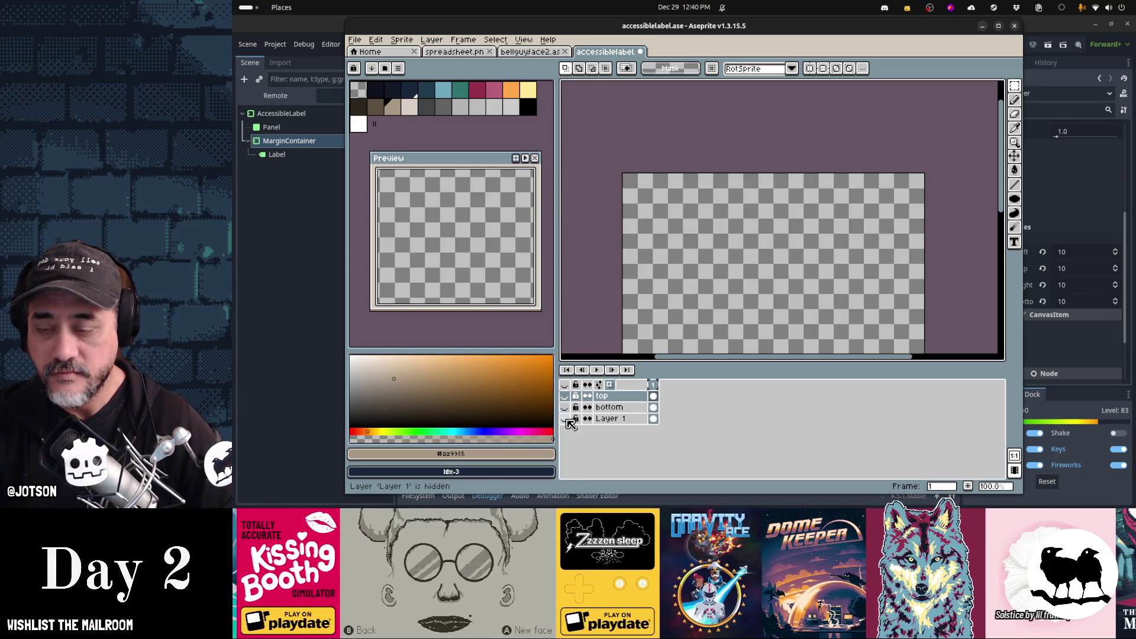
{"action": "left_click", "coordinate": [566, 418]}
{"action": "left_click", "coordinate": [565, 396]}
{"action": "left_click", "coordinate": [566, 418]}
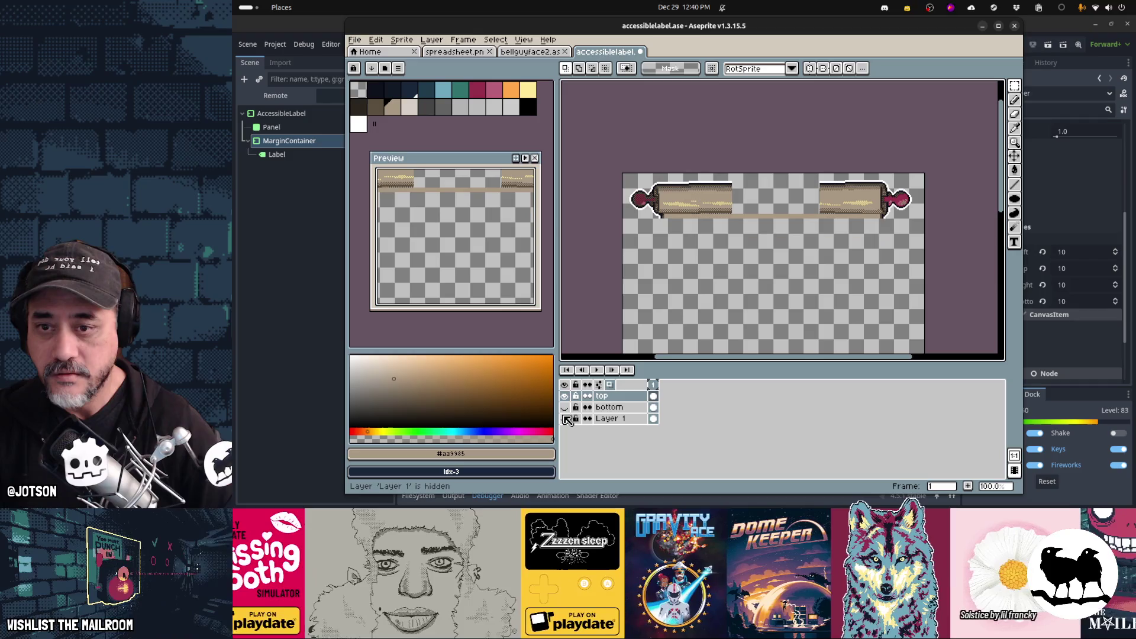
{"action": "left_click", "coordinate": [566, 418]}
{"action": "left_click", "coordinate": [565, 407]}
{"action": "left_click", "coordinate": [566, 418]}
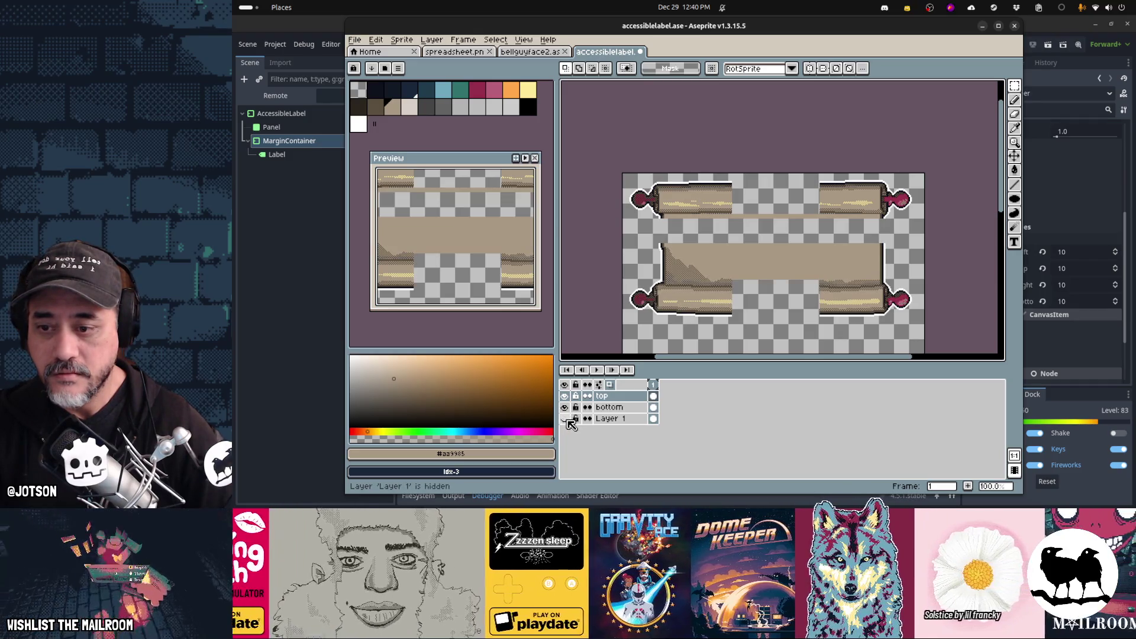
{"action": "left_click", "coordinate": [565, 418]}
- Rename Layer 1 to 'center' and save accessiblelabel.ase
{"action": "left_click", "coordinate": [608, 419]}
{"action": "double_click", "coordinate": [608, 419]}
{"action": "type", "text": "cent"}
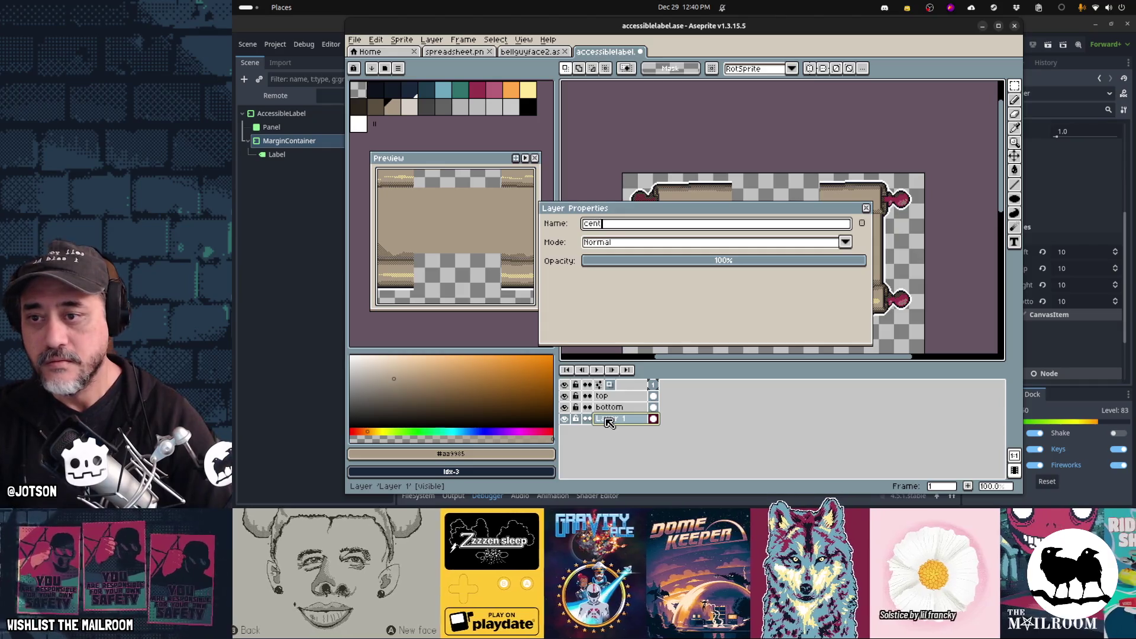
{"action": "type", "text": "er"}
{"action": "key", "text": "Return"}
{"action": "key", "text": "ctrl+s"}
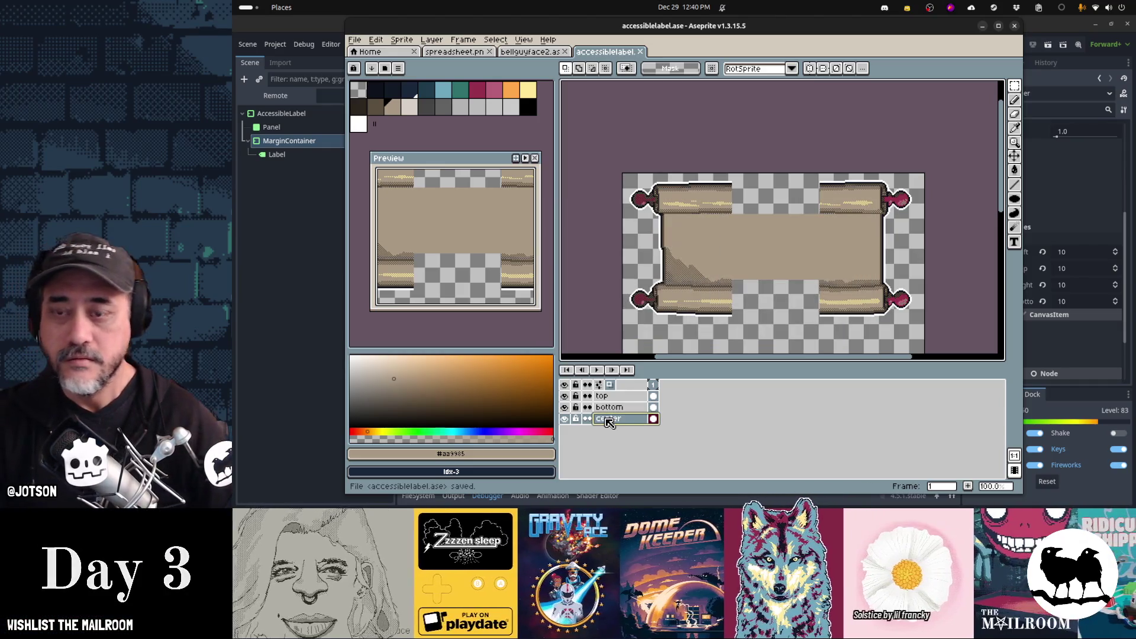
- Zoom to the right knob and select a 56×44 section of the bottom layer's roller
{"action": "scroll", "coordinate": [795, 217], "scroll_direction": "up", "scroll_amount": 3}
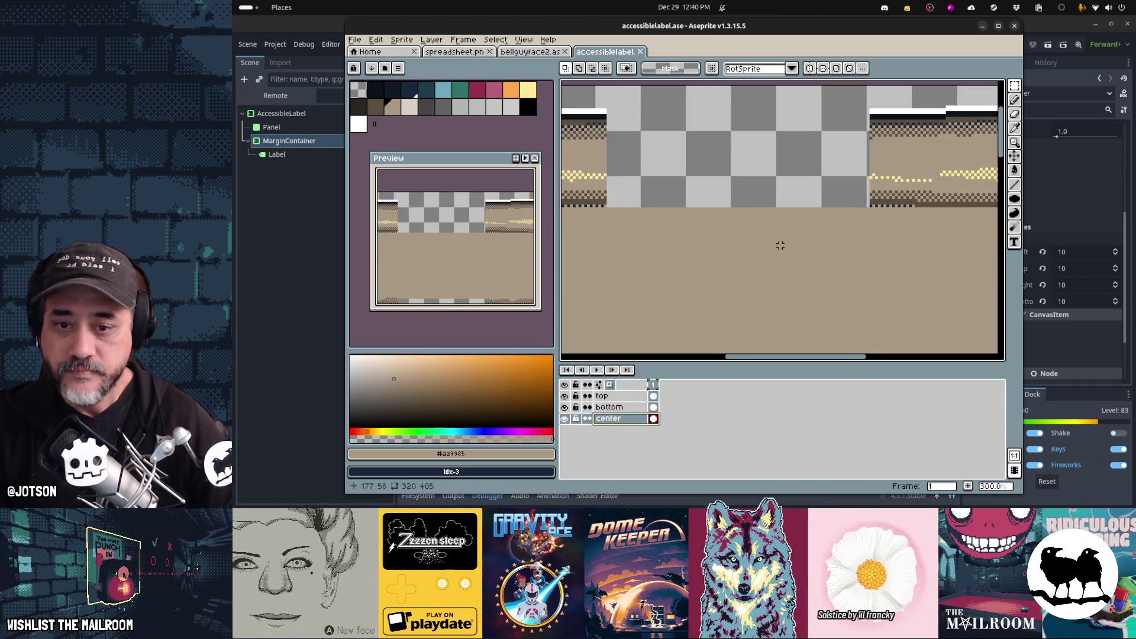
{"action": "mouse_move", "coordinate": [905, 231]}
{"action": "left_mouse_down"}
{"action": "mouse_move", "coordinate": [719, 147]}
{"action": "mouse_move", "coordinate": [700, 149]}
{"action": "left_mouse_up"}
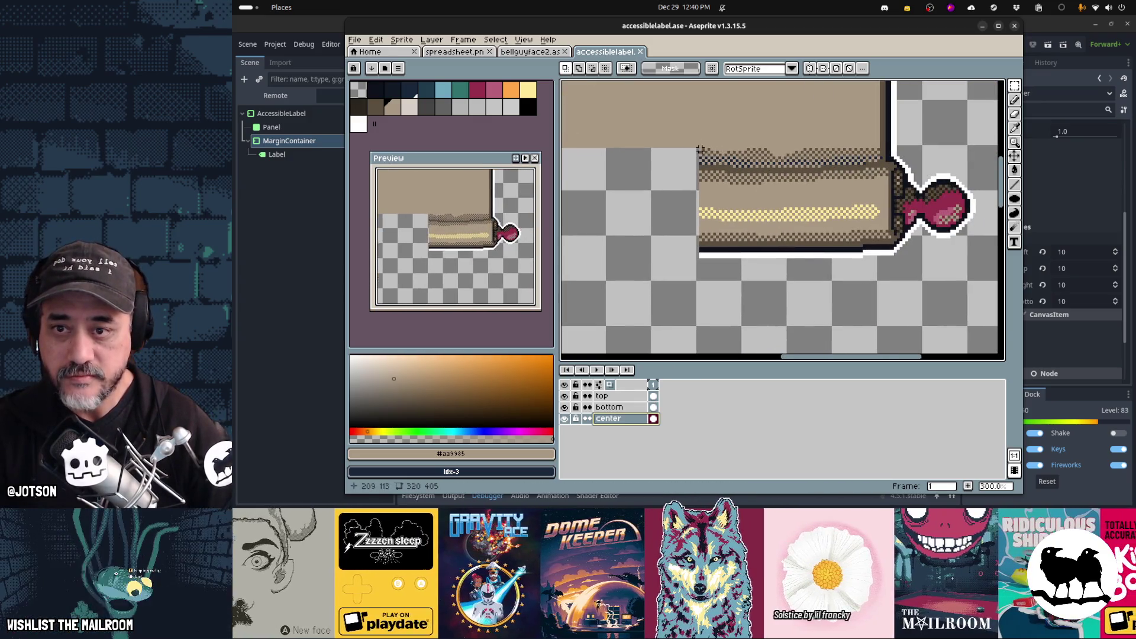
{"action": "left_click", "coordinate": [610, 407]}
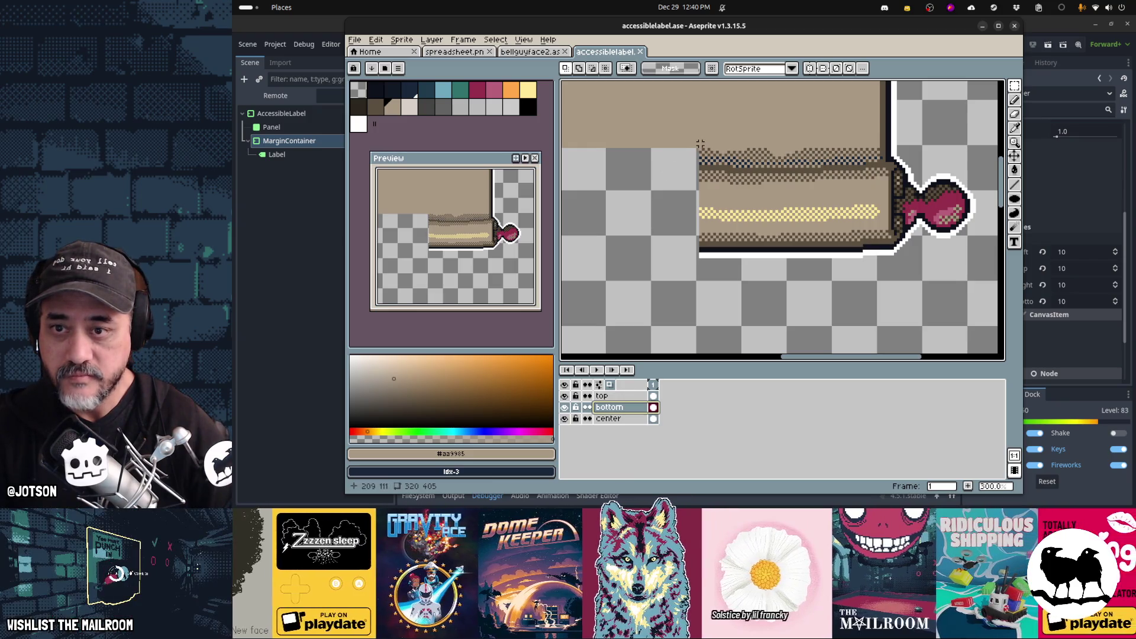
{"action": "mouse_move", "coordinate": [701, 140]}
{"action": "left_mouse_down"}
{"action": "mouse_move", "coordinate": [850, 251]}
{"action": "mouse_move", "coordinate": [734, 175]}
{"action": "mouse_move", "coordinate": [674, 156]}
{"action": "mouse_move", "coordinate": [674, 135]}
{"action": "mouse_move", "coordinate": [720, 149]}
{"action": "mouse_move", "coordinate": [861, 249]}
{"action": "mouse_move", "coordinate": [856, 261]}
{"action": "mouse_move", "coordinate": [827, 232]}
{"action": "mouse_move", "coordinate": [666, 236]}
{"action": "mouse_move", "coordinate": [956, 203]}
{"action": "mouse_move", "coordinate": [752, 203]}
{"action": "left_mouse_up"}
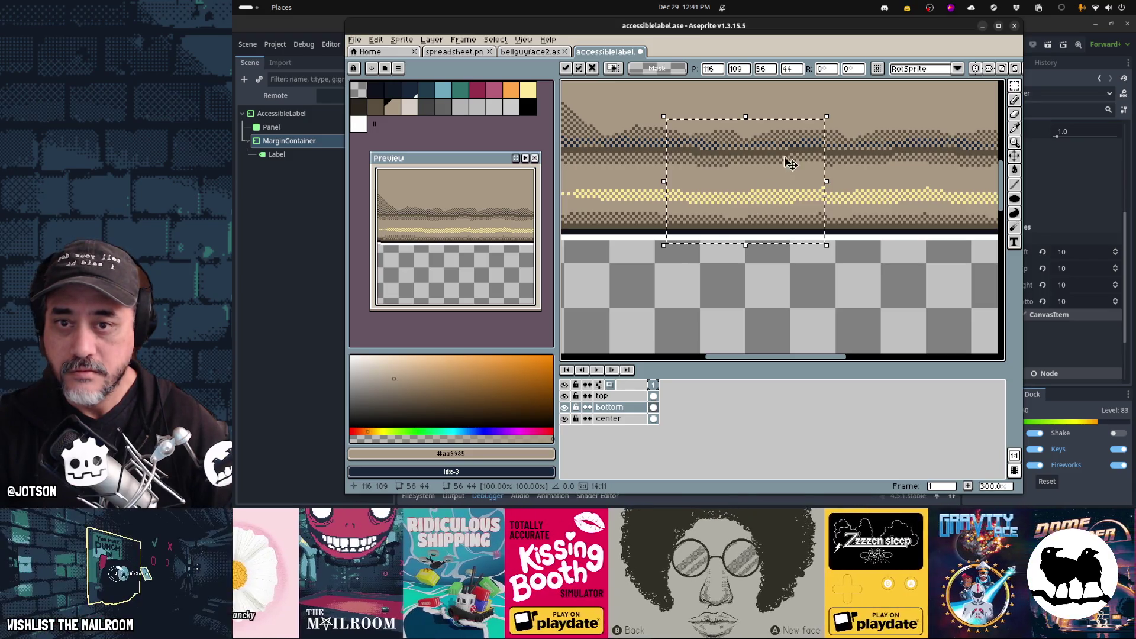
- Nudge the selected bottom roller section one pixel right and commit it
{"action": "scroll", "coordinate": [808, 190], "scroll_direction": "up", "scroll_amount": 2}
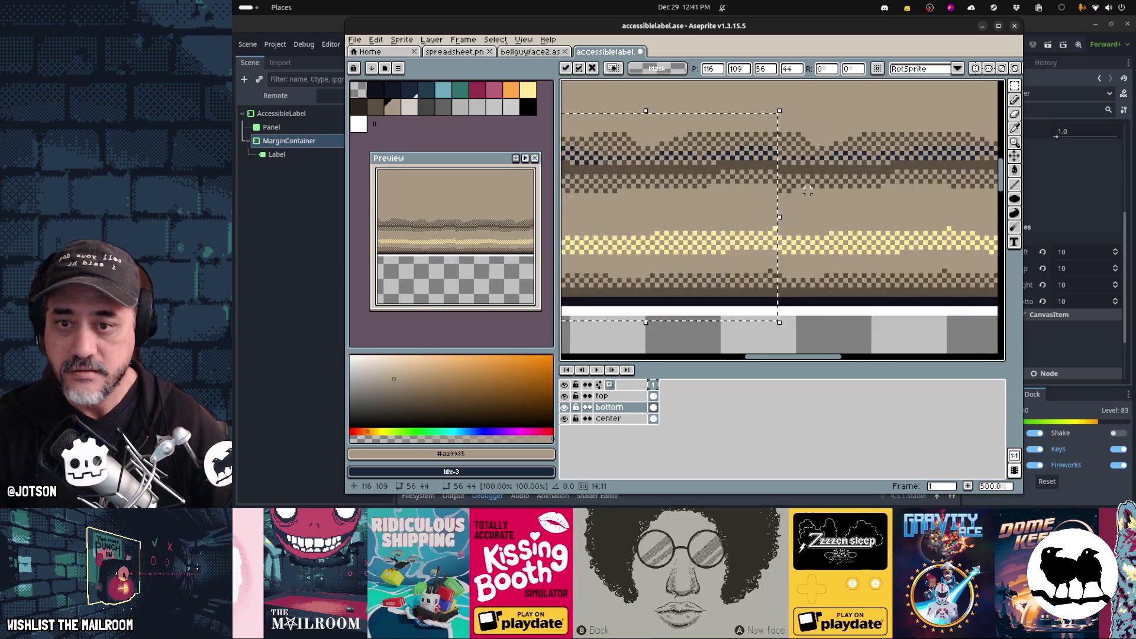
{"action": "scroll", "coordinate": [808, 190], "scroll_direction": "down", "scroll_amount": 2}
{"action": "mouse_move", "coordinate": [691, 206]}
{"action": "left_mouse_down"}
{"action": "mouse_move", "coordinate": [736, 190]}
{"action": "mouse_move", "coordinate": [862, 195]}
{"action": "left_mouse_up"}
{"action": "key", "text": "Right"}
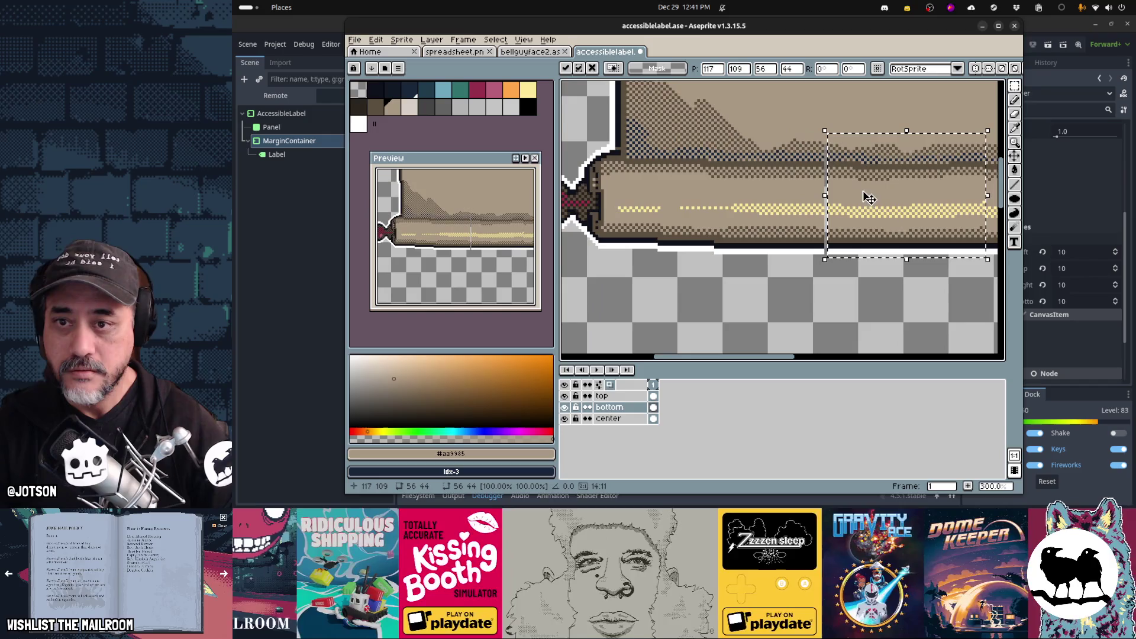
{"action": "key", "text": "ctrl+d"}
- Select the bottom roller's left end with its knob (113×86) and move it to 5,77
{"action": "scroll", "coordinate": [733, 194], "scroll_direction": "down", "scroll_amount": 1}
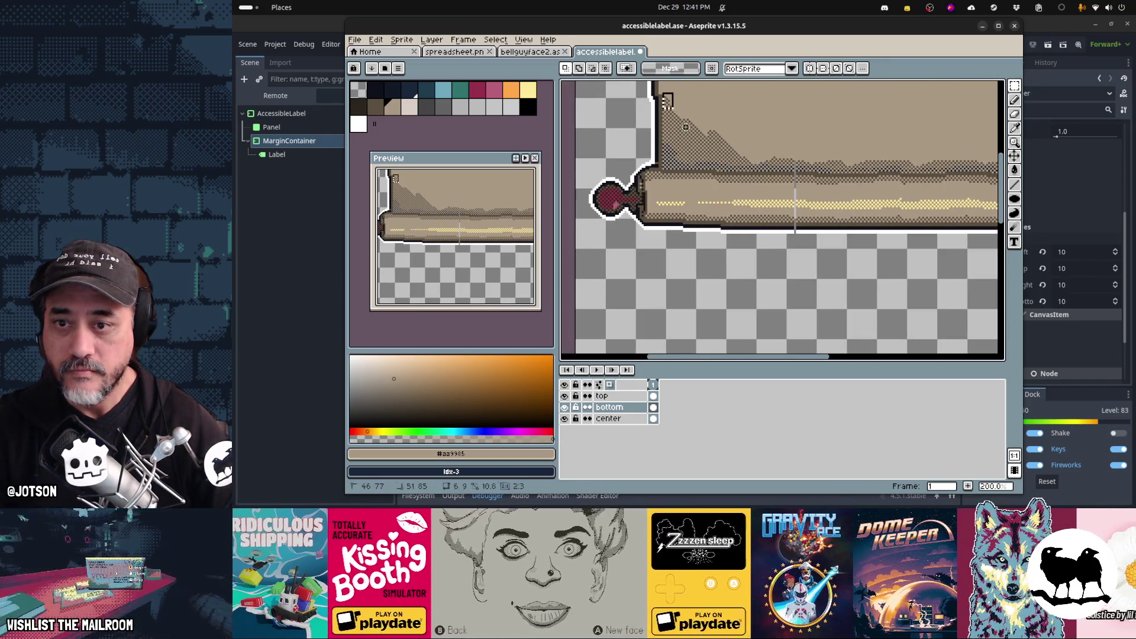
{"action": "mouse_move", "coordinate": [664, 94]}
{"action": "left_mouse_down"}
{"action": "mouse_move", "coordinate": [740, 242]}
{"action": "mouse_move", "coordinate": [796, 255]}
{"action": "left_mouse_up"}
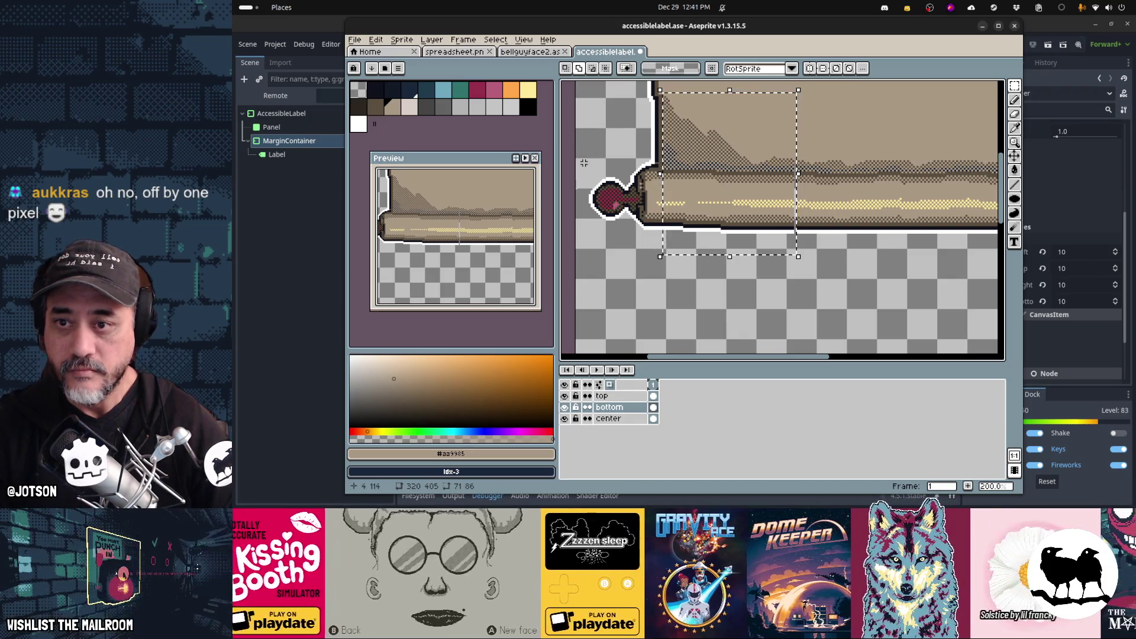
{"action": "left_click_drag", "start_coordinate": [615, 183], "coordinate": [664, 248]}
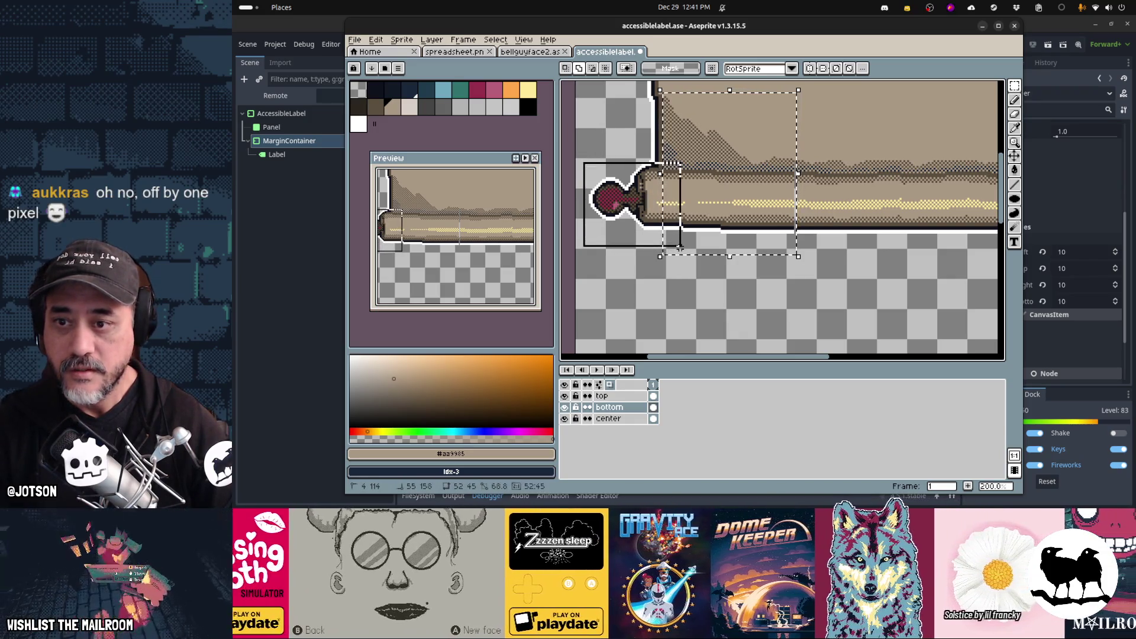
{"action": "left_click", "coordinate": [727, 215]}
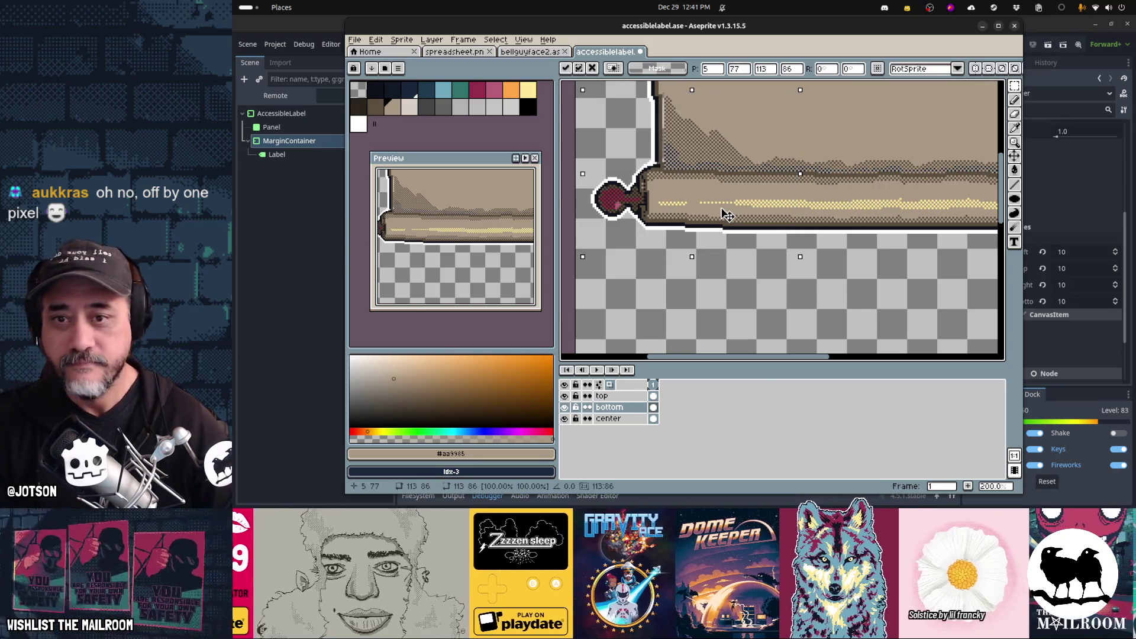
{"action": "key", "text": "Return"}
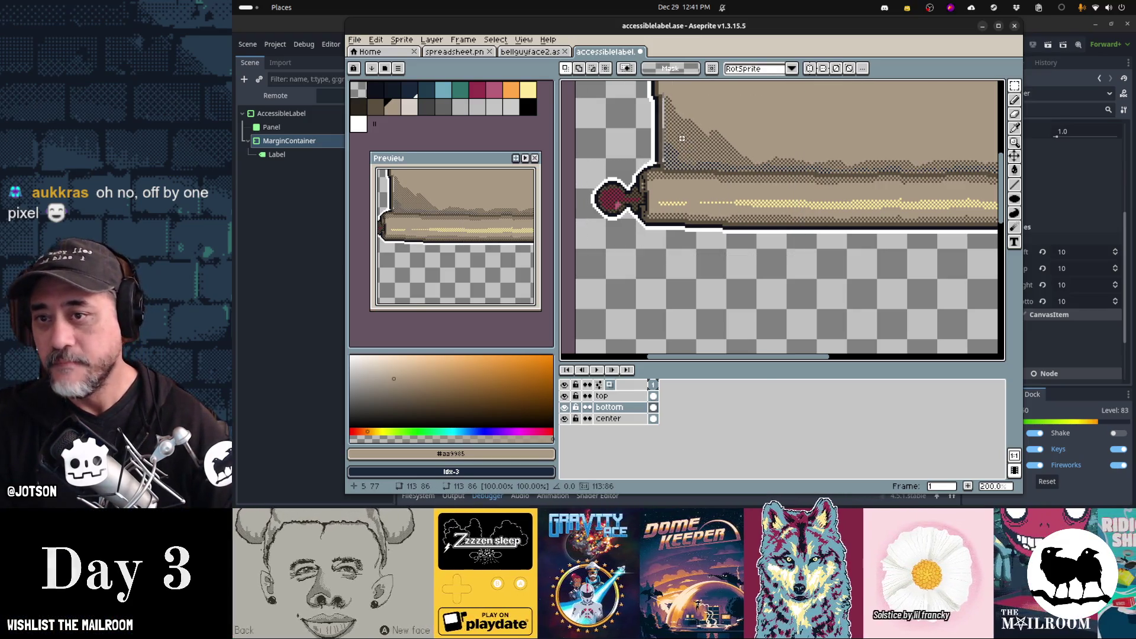
- Switch to the Pencil and sample the navy outline, brown edge and light tan colours
{"action": "scroll", "coordinate": [682, 138], "scroll_direction": "up", "scroll_amount": 3}
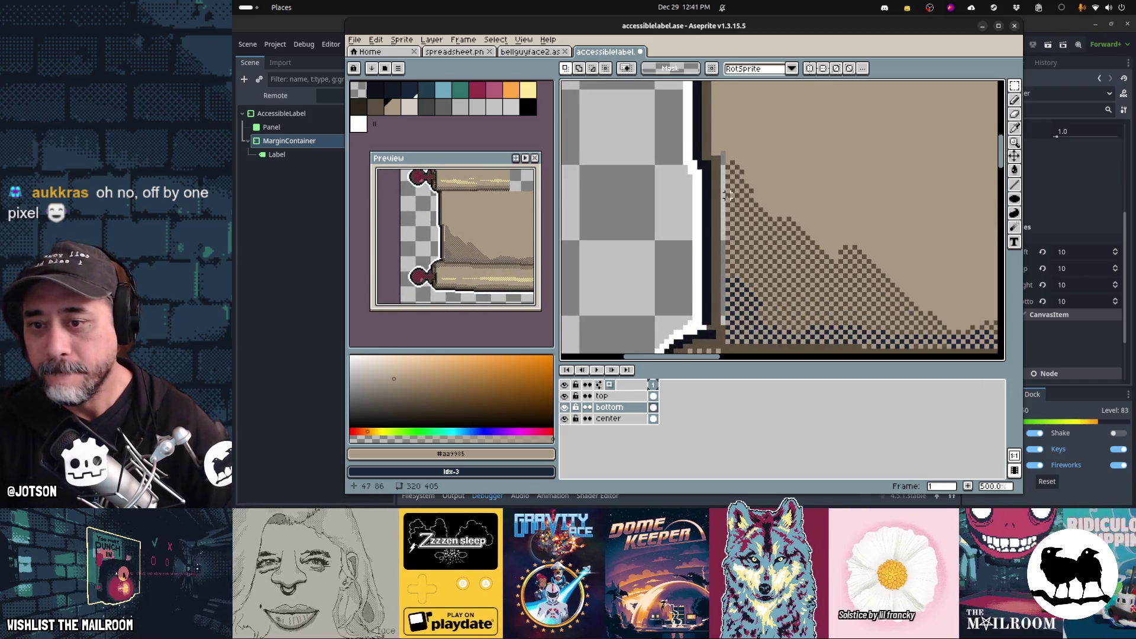
{"action": "scroll", "coordinate": [728, 195], "scroll_direction": "down", "scroll_amount": 3}
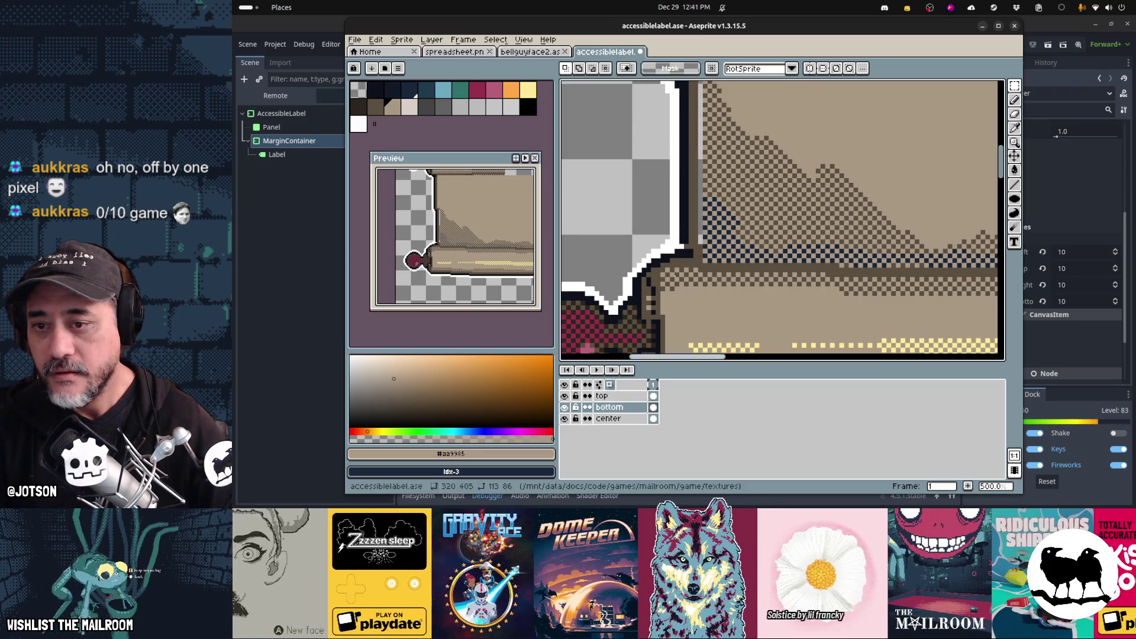
{"action": "key", "text": "b"}
{"action": "left_click", "coordinate": [680, 247], "text": "alt"}
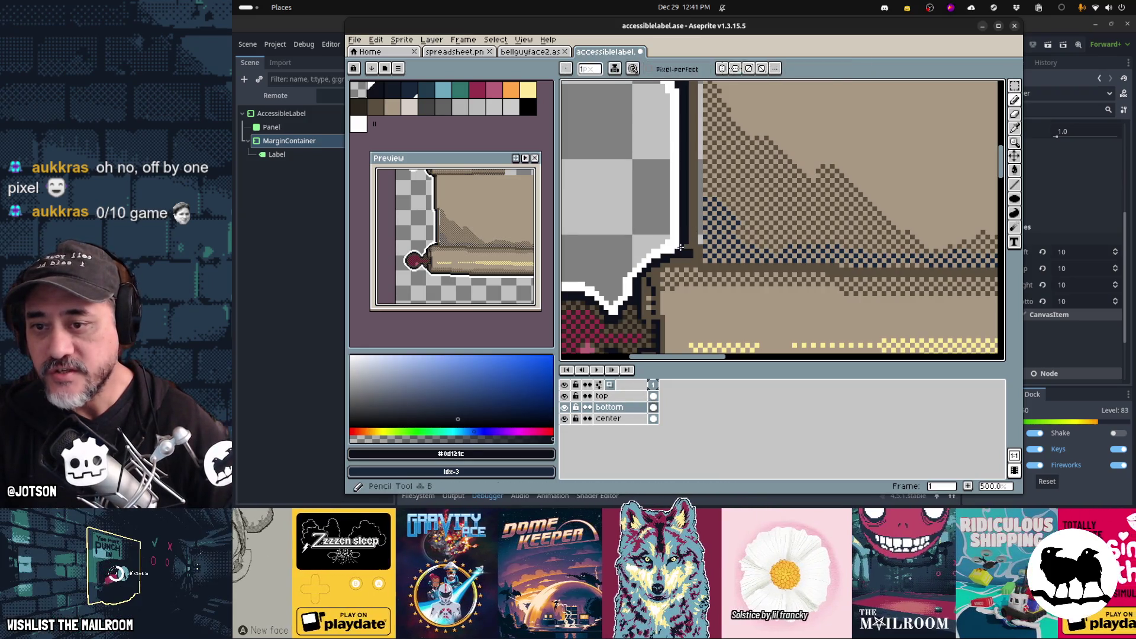
{"action": "left_click", "coordinate": [696, 252], "text": "alt"}
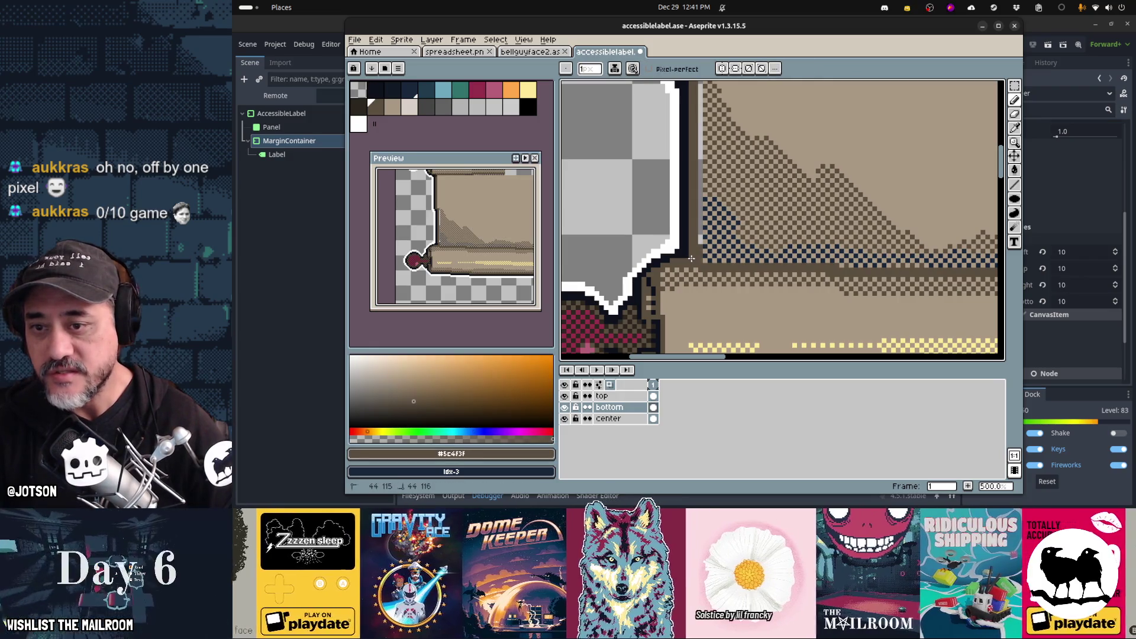
{"action": "left_click", "coordinate": [699, 242], "text": "alt"}
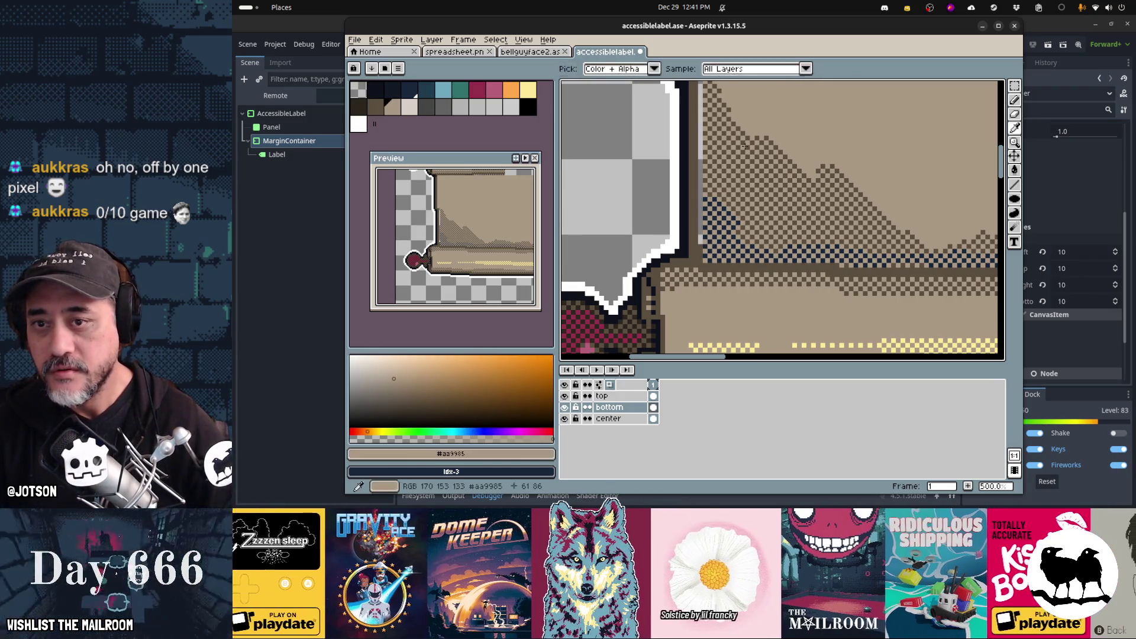
- Resample the scroll's colours, ending on dark brown #5c4f3f, then select the Eraser
{"action": "scroll", "coordinate": [705, 162], "scroll_direction": "up", "scroll_amount": 2}
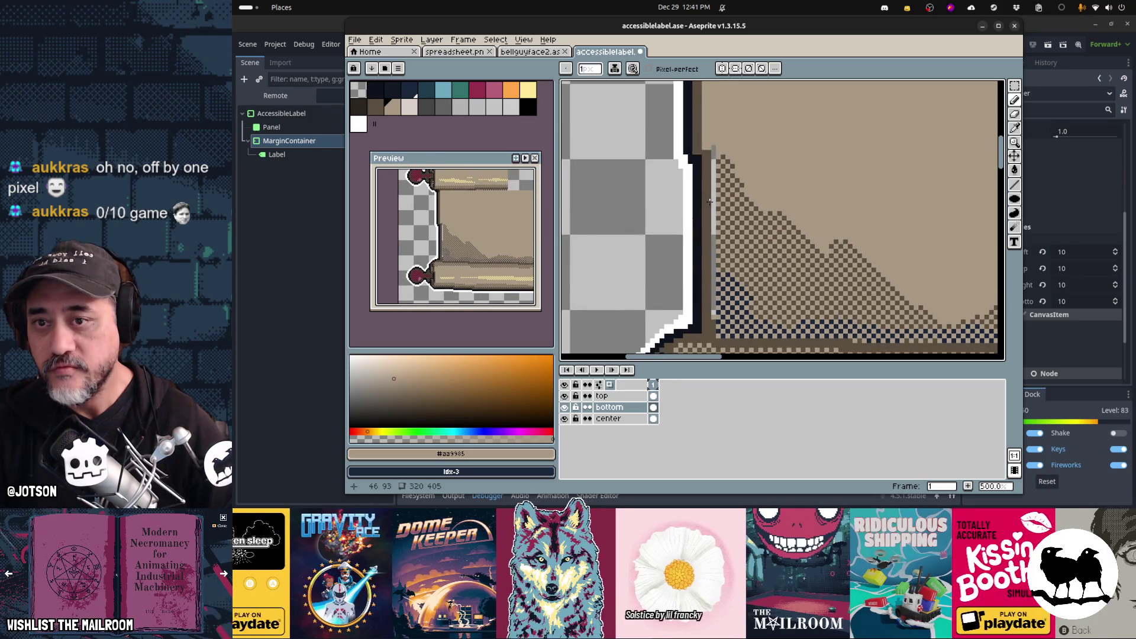
{"action": "left_click", "coordinate": [702, 158], "text": "alt"}
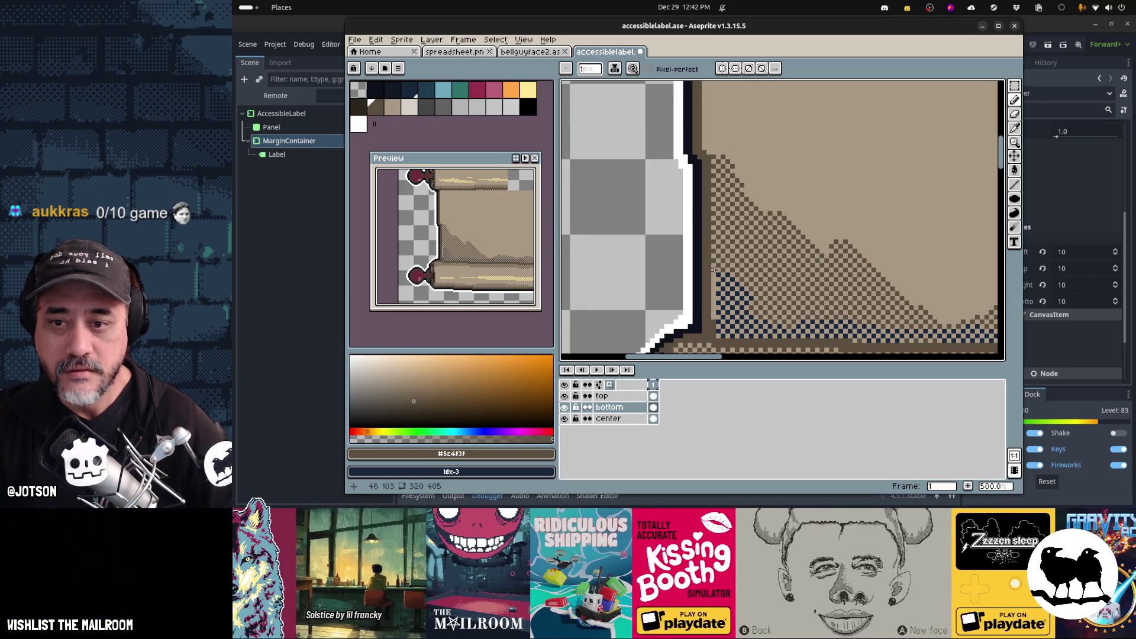
{"action": "left_click", "coordinate": [718, 278], "text": "alt"}
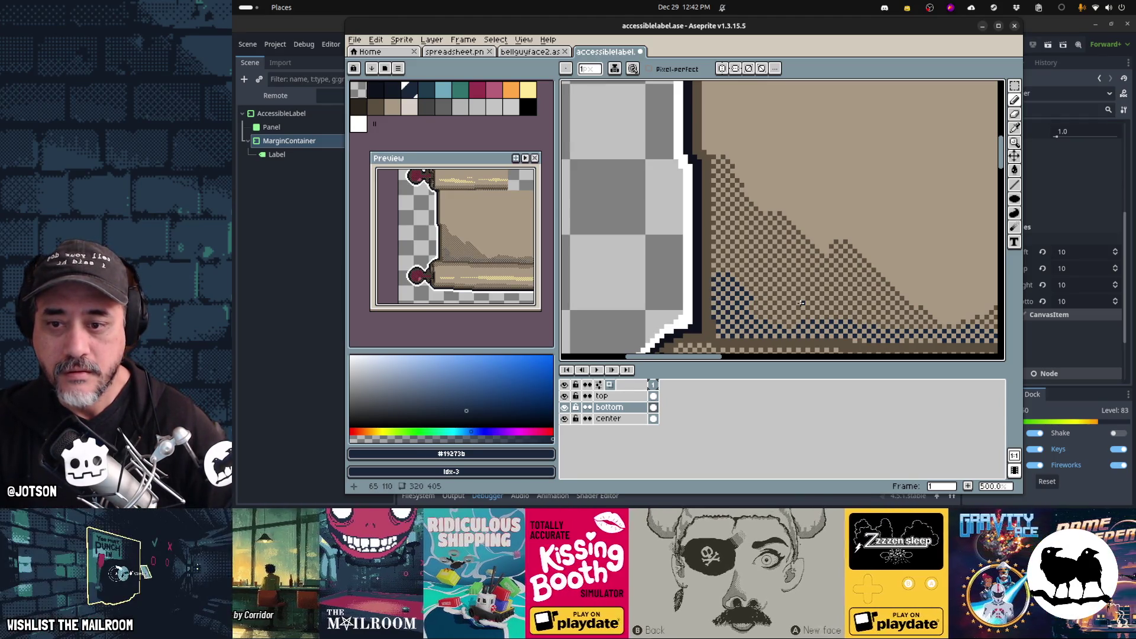
{"action": "left_click", "coordinate": [712, 335], "text": "alt"}
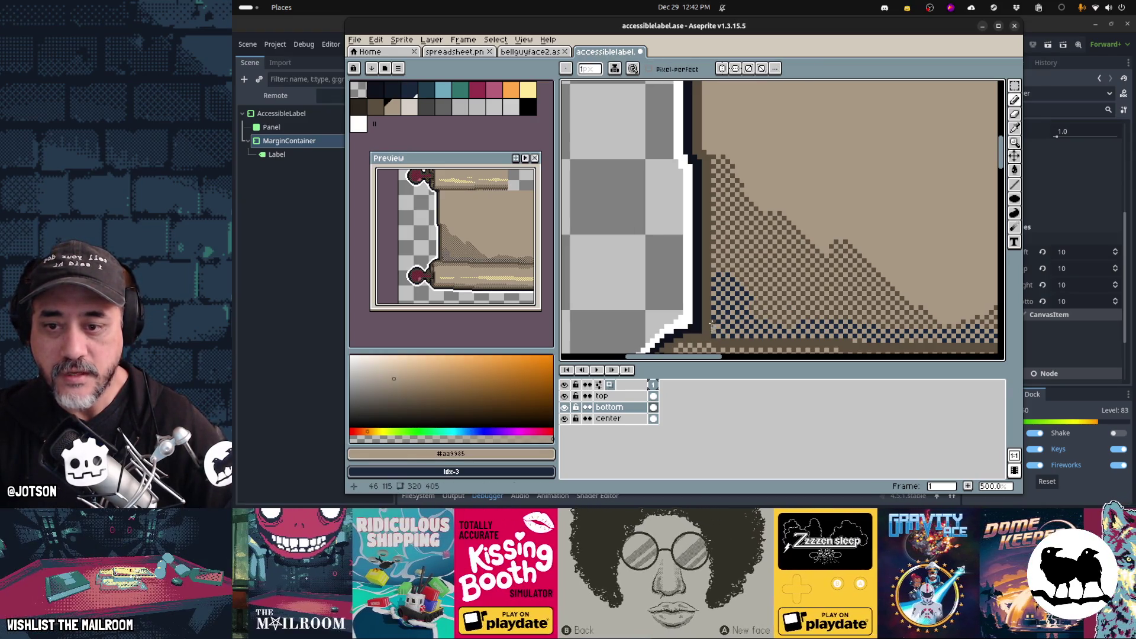
{"action": "left_click", "coordinate": [701, 331], "text": "alt"}
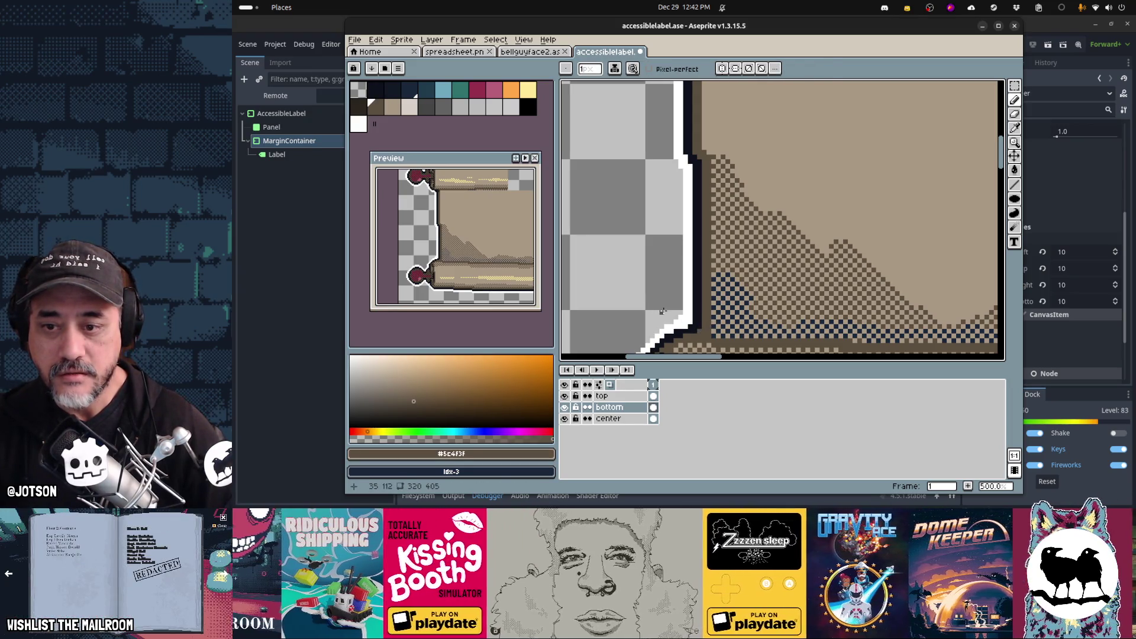
{"action": "key", "text": "e"}
{"action": "scroll", "coordinate": [650, 282], "scroll_direction": "down", "scroll_amount": 4}
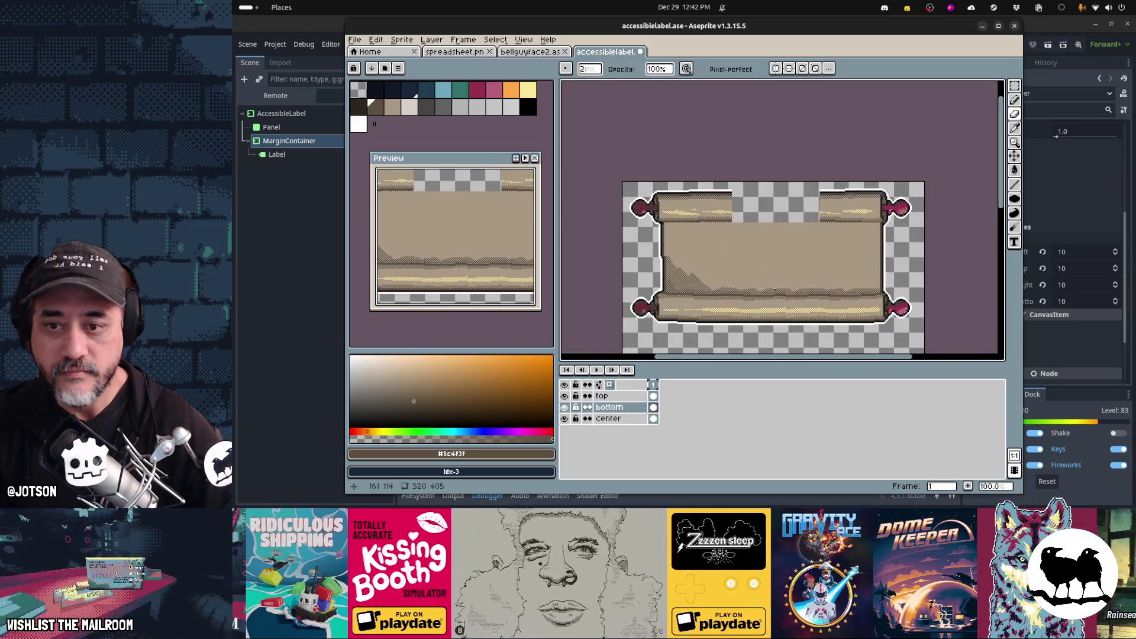
{"action": "scroll", "coordinate": [875, 290], "scroll_direction": "down", "scroll_amount": 2}
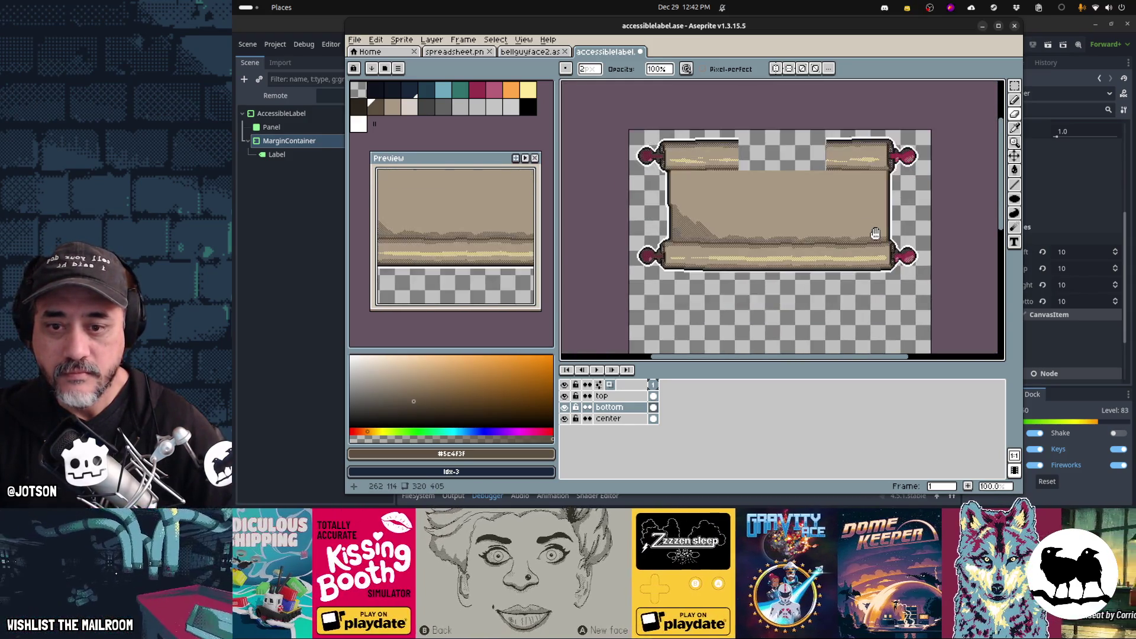
{"action": "left_click", "coordinate": [565, 408]}
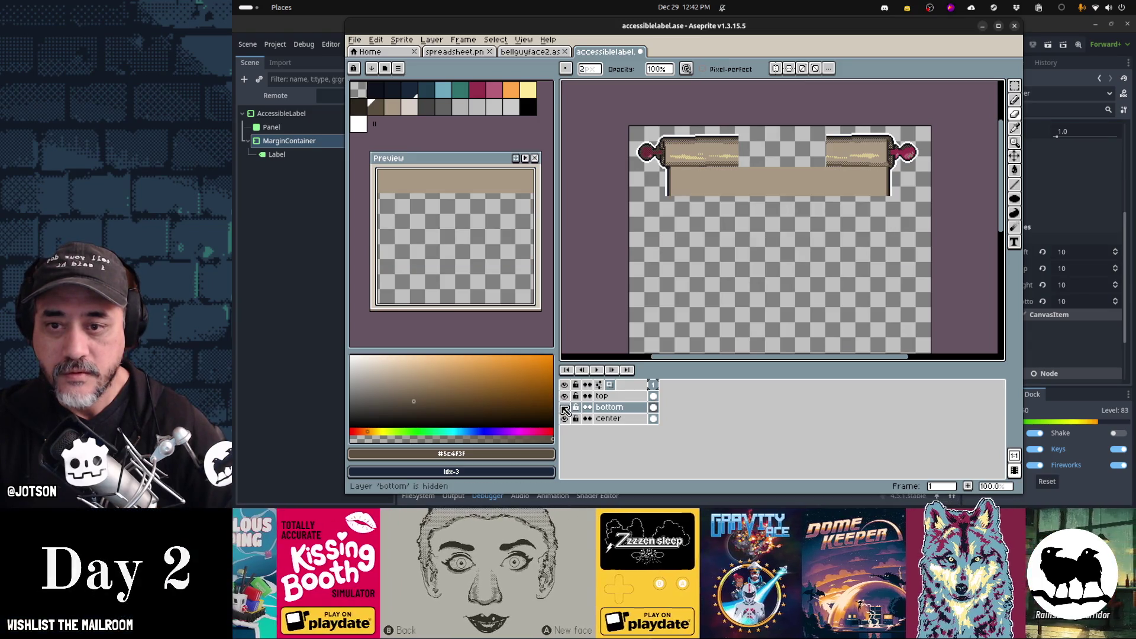
{"action": "left_click", "coordinate": [565, 408]}
{"action": "left_click", "coordinate": [565, 408]}
{"action": "left_click", "coordinate": [565, 408]}
{"action": "left_click", "coordinate": [565, 408]}
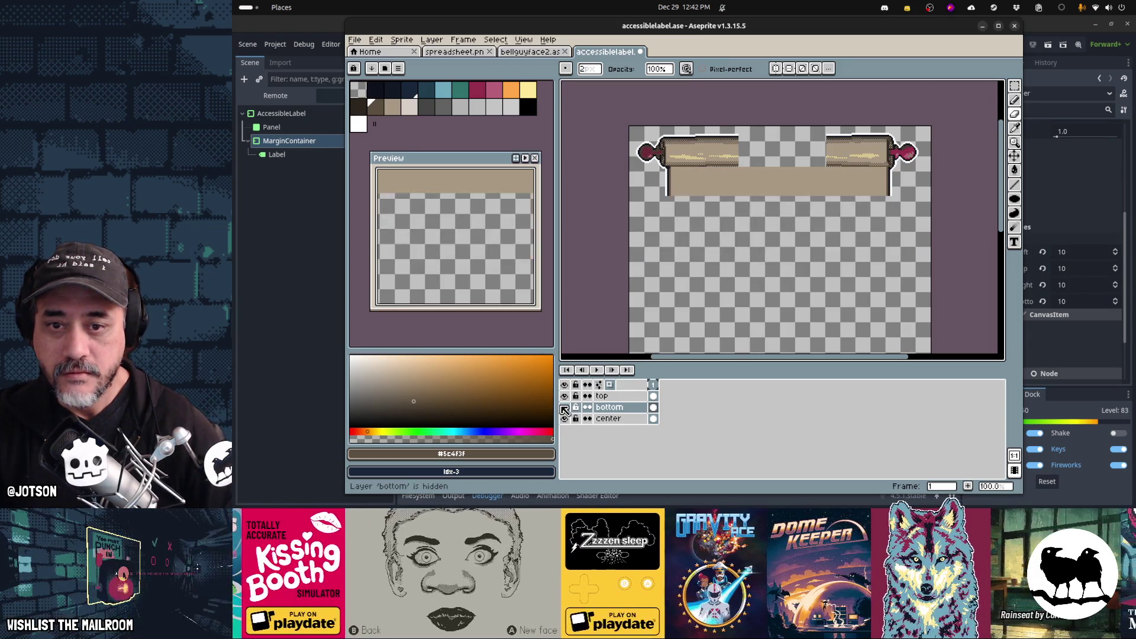
{"action": "left_click", "coordinate": [564, 408]}
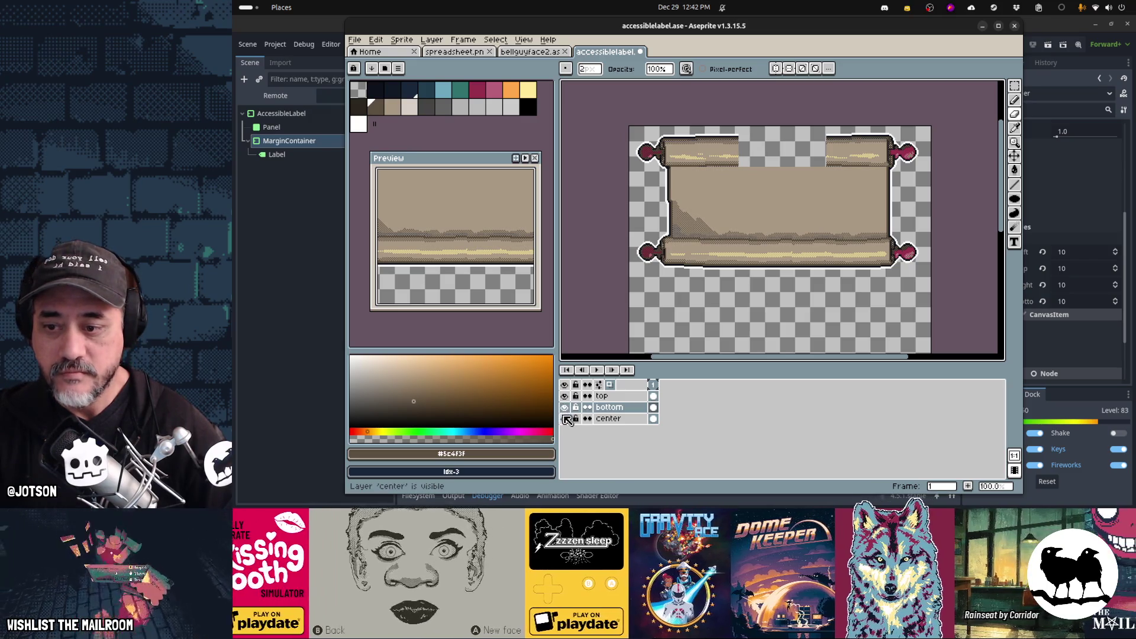
{"action": "left_click", "coordinate": [565, 419]}
{"action": "left_click", "coordinate": [565, 408]}
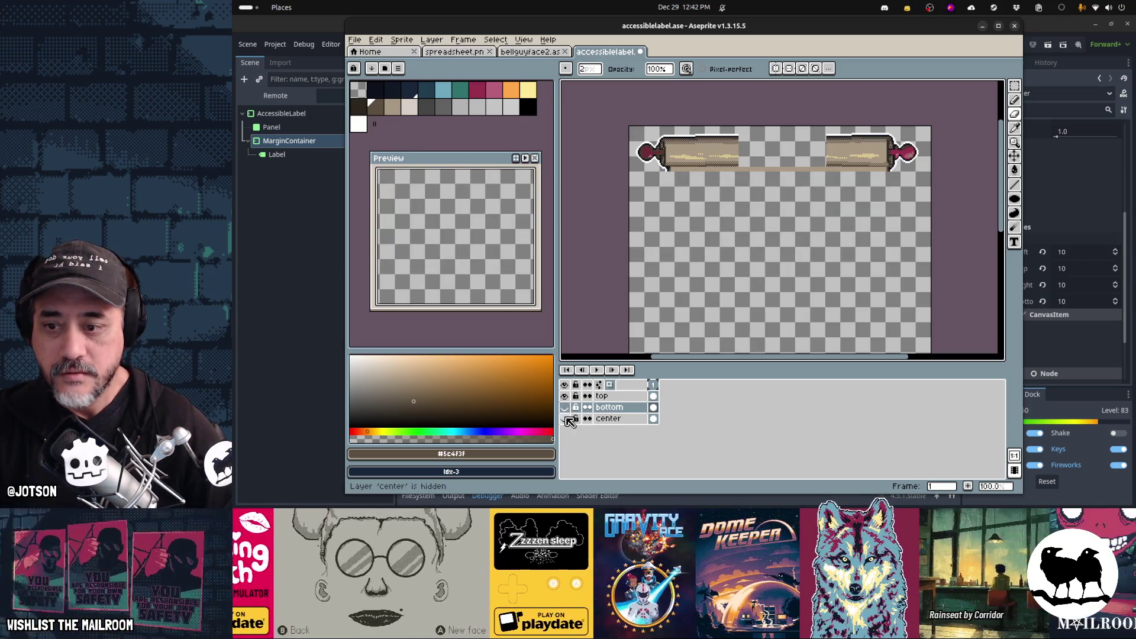
{"action": "left_click", "coordinate": [566, 418]}
{"action": "left_click", "coordinate": [566, 418]}
{"action": "left_click", "coordinate": [566, 419]}
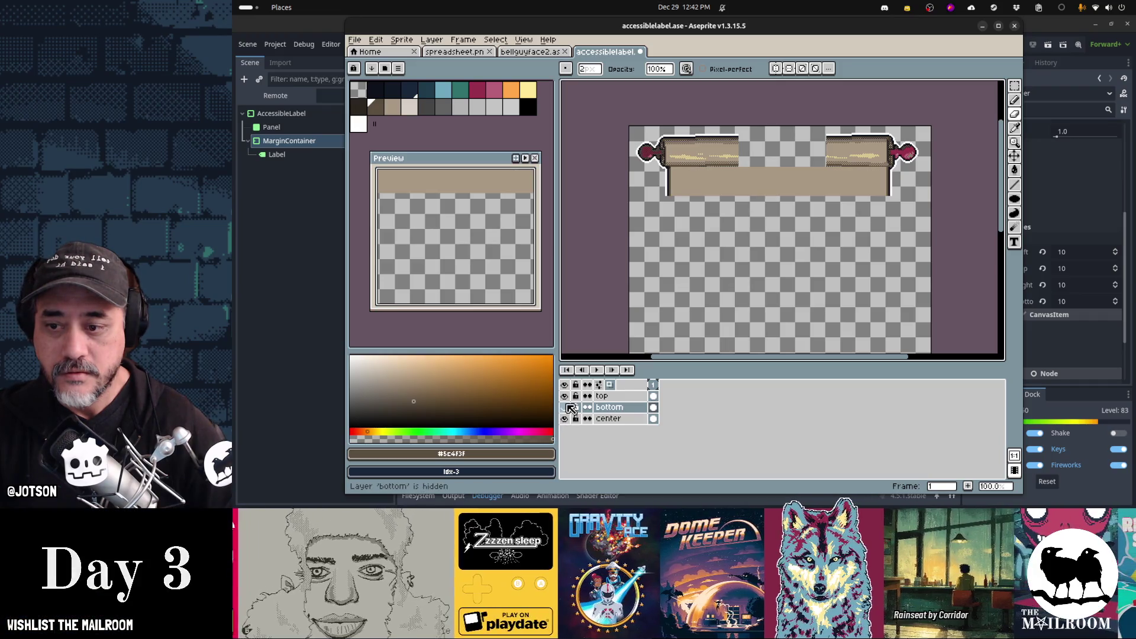
{"action": "left_click", "coordinate": [565, 407]}
{"action": "left_click", "coordinate": [565, 396]}
{"action": "left_click", "coordinate": [565, 396]}
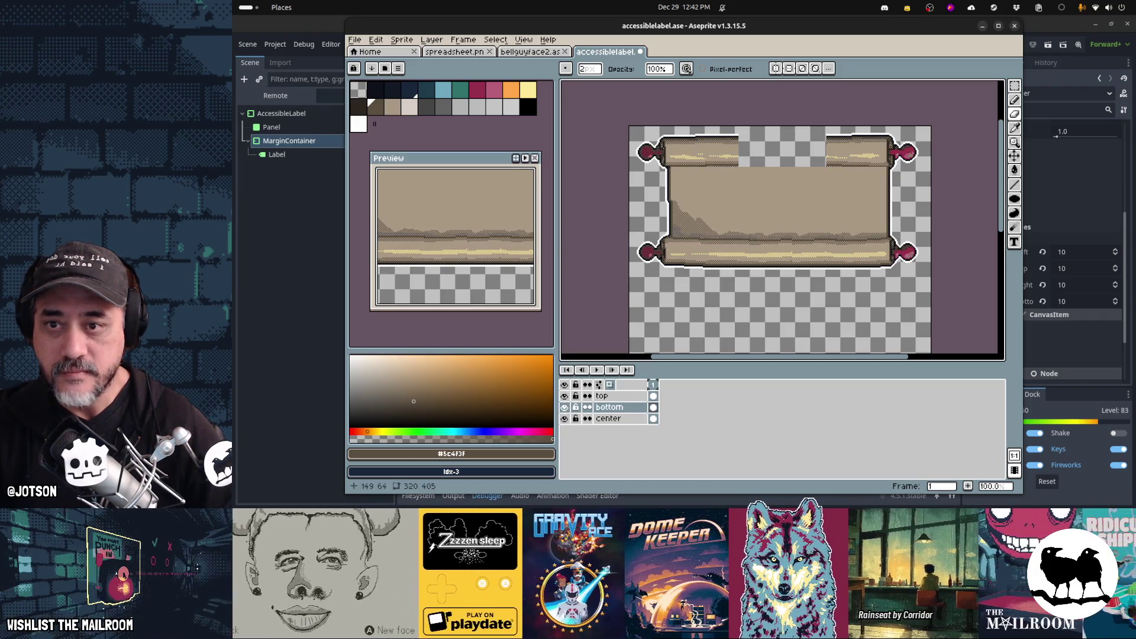
{"action": "scroll", "coordinate": [779, 180], "scroll_direction": "up", "scroll_amount": 2}
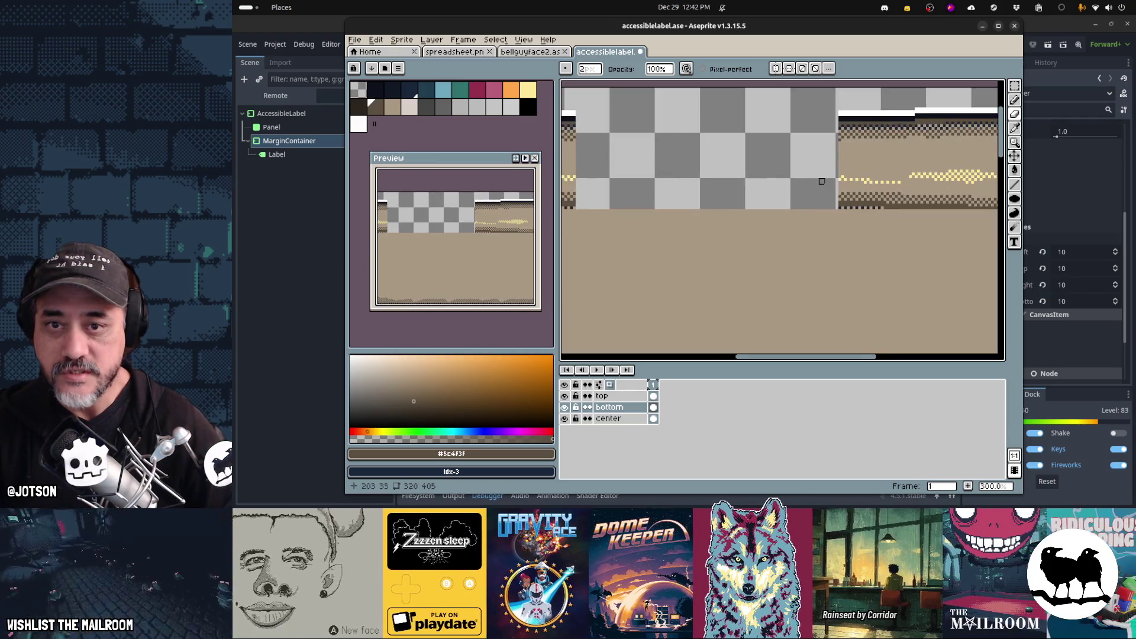
{"action": "left_click_drag", "start_coordinate": [690, 241], "coordinate": [891, 208]}
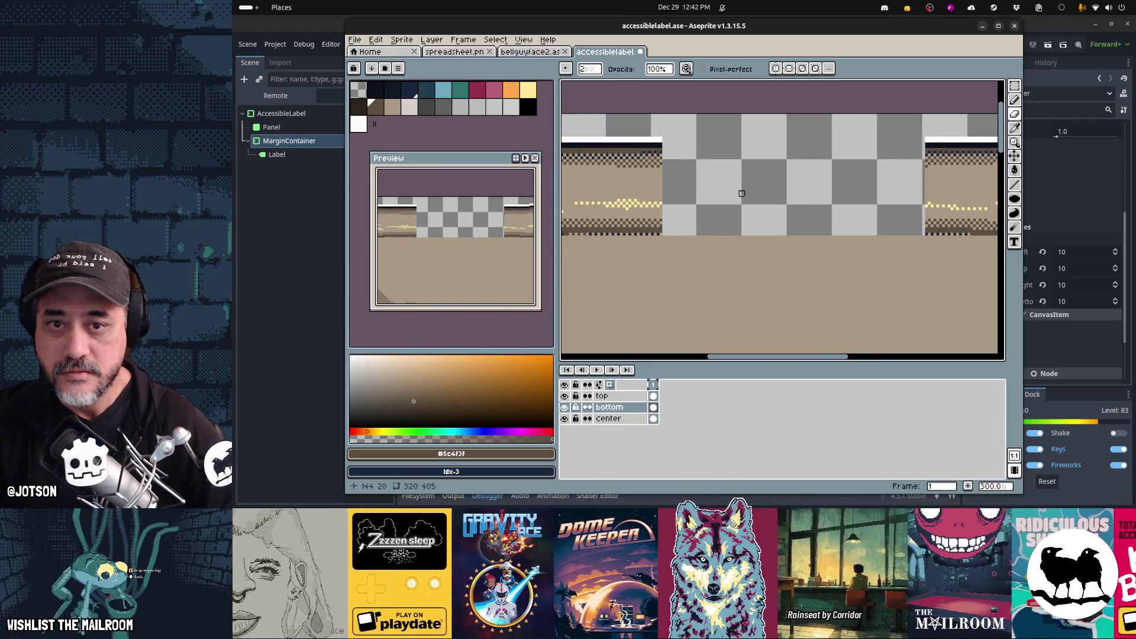
{"action": "mouse_move", "coordinate": [742, 194]}
{"action": "left_mouse_down"}
{"action": "mouse_move", "coordinate": [809, 172]}
{"action": "mouse_move", "coordinate": [631, 189]}
{"action": "left_mouse_up"}
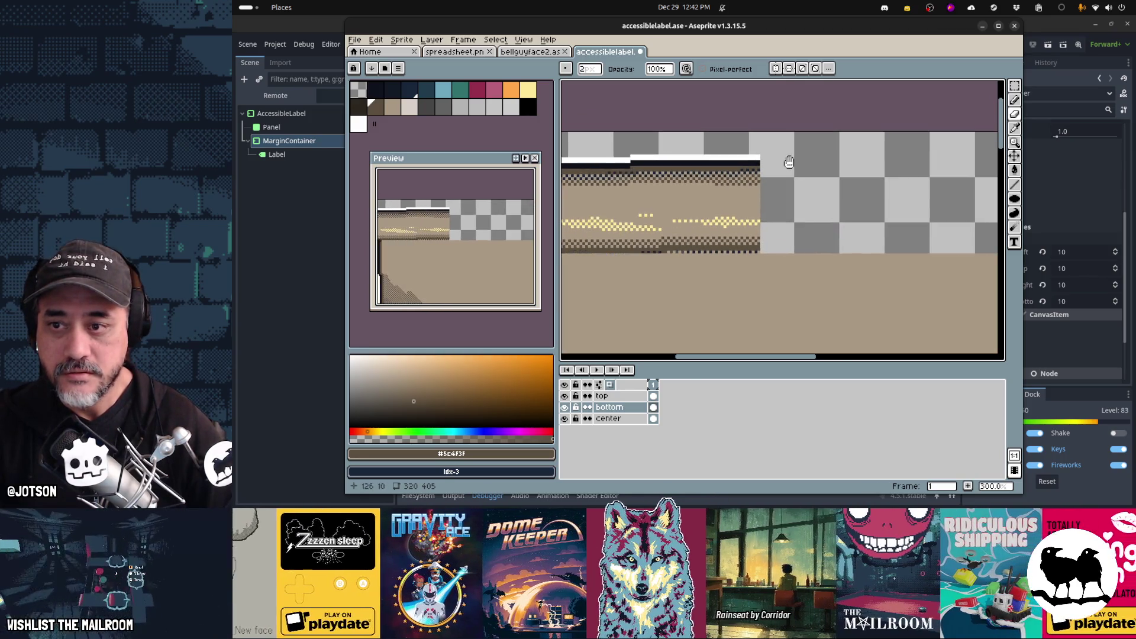
- Switch to the Rectangular Marquee and try selections at the top roller's end
{"action": "scroll", "coordinate": [755, 169], "scroll_direction": "left", "scroll_amount": 3}
{"action": "key", "text": "m"}
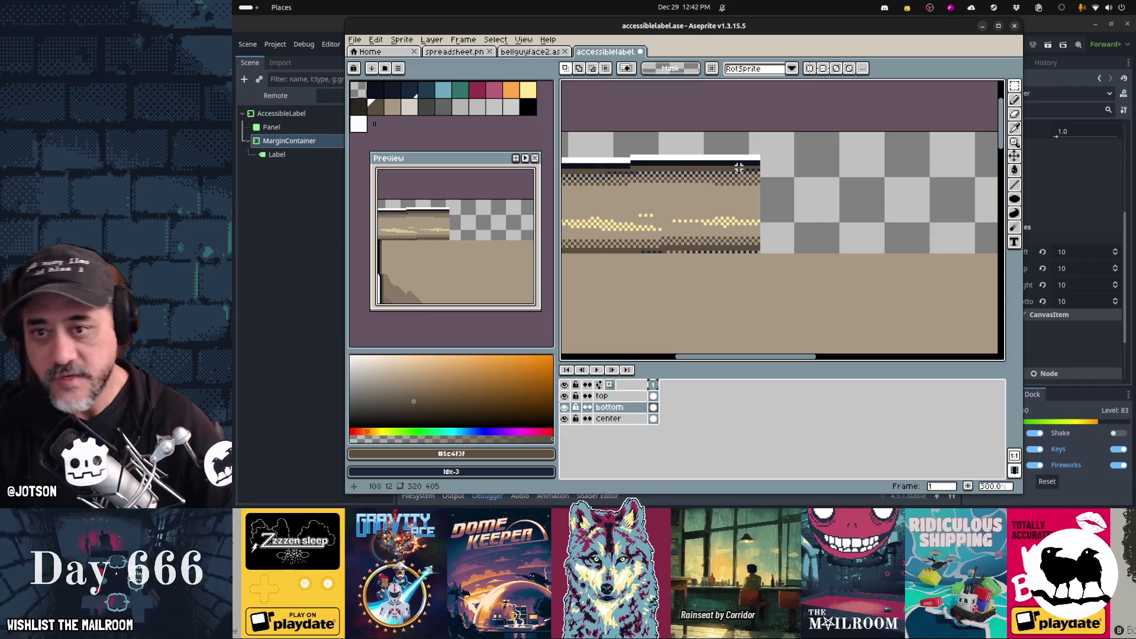
{"action": "left_click_drag", "start_coordinate": [730, 156], "coordinate": [763, 222]}
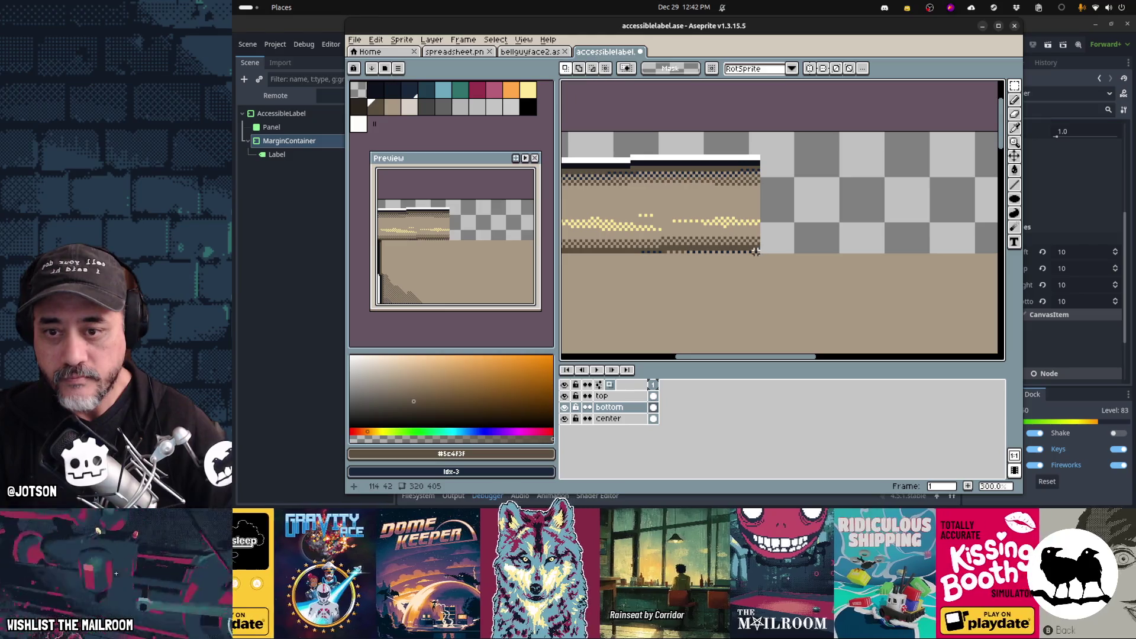
{"action": "left_click_drag", "start_coordinate": [758, 252], "coordinate": [737, 144]}
{"action": "left_click", "coordinate": [737, 158]}
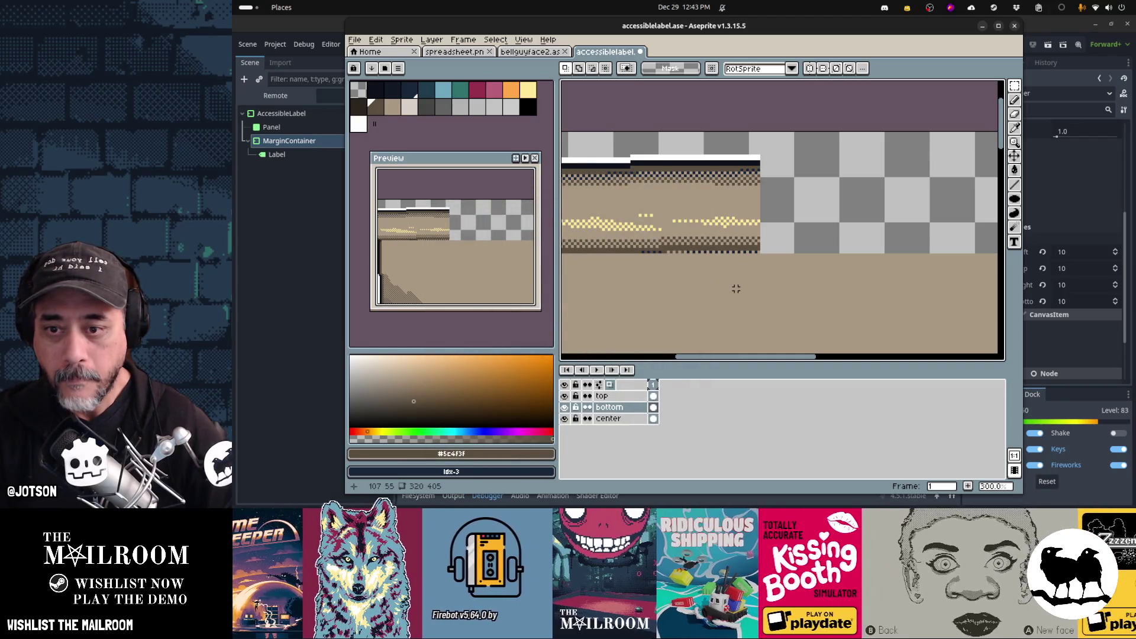
- Move the top roller's left-section end right, committing a 22×54 strip at 117,2
{"action": "left_click_drag", "start_coordinate": [736, 288], "coordinate": [793, 133]}
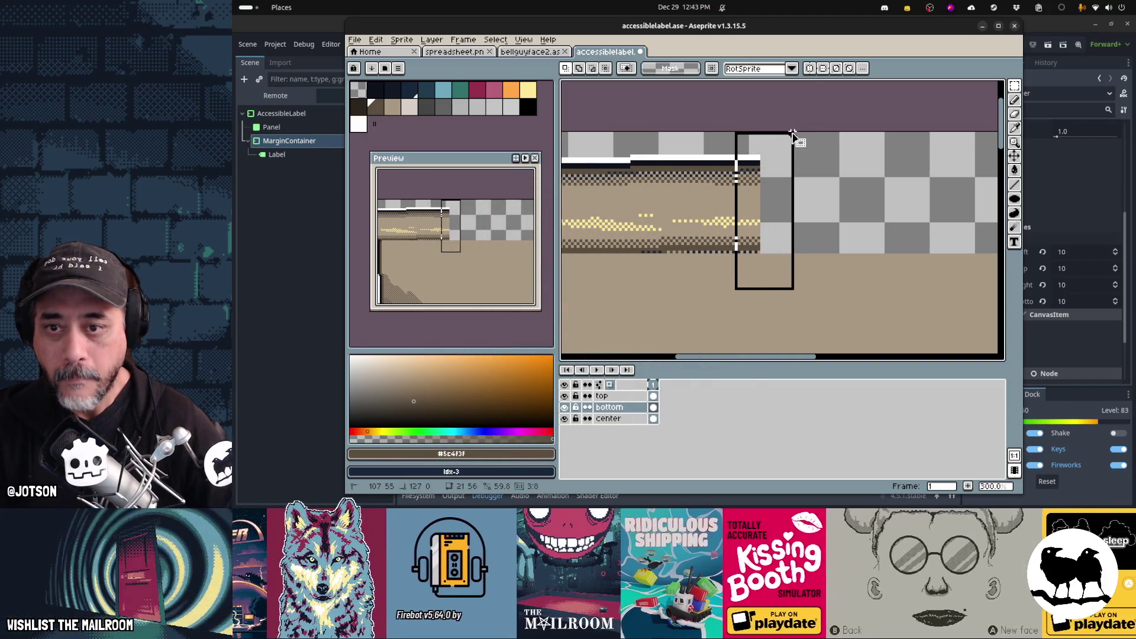
{"action": "mouse_move", "coordinate": [763, 234]}
{"action": "left_mouse_down"}
{"action": "mouse_move", "coordinate": [797, 235]}
{"action": "mouse_move", "coordinate": [783, 250]}
{"action": "mouse_move", "coordinate": [798, 252]}
{"action": "mouse_move", "coordinate": [776, 246]}
{"action": "left_mouse_up"}
{"action": "key", "text": "Escape"}
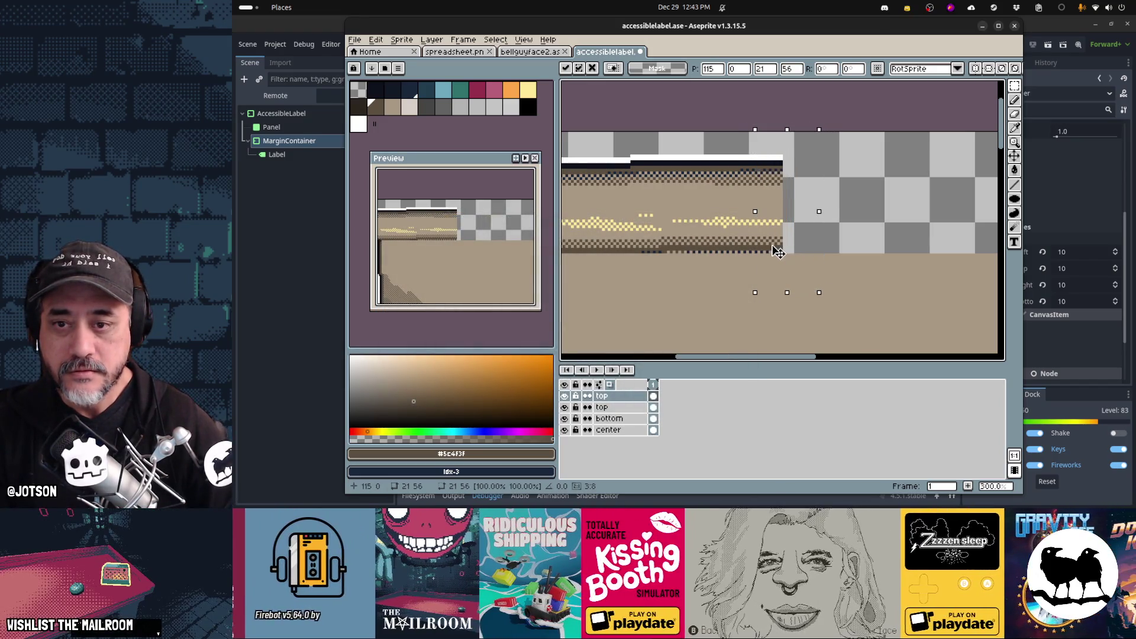
{"action": "left_click", "coordinate": [802, 147]}
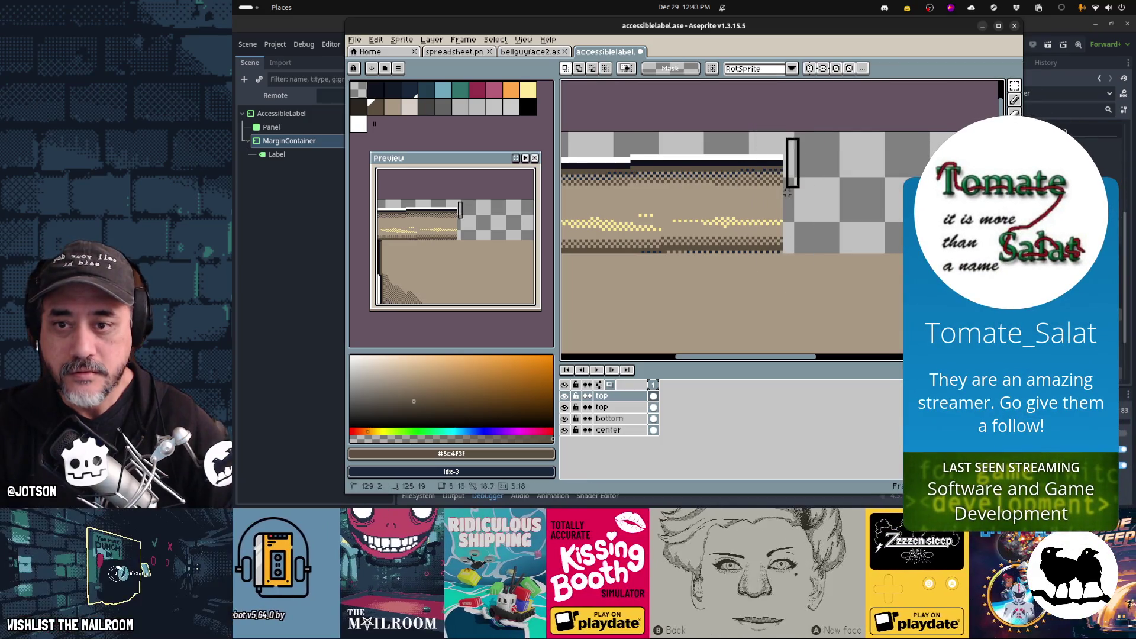
{"action": "left_click_drag", "start_coordinate": [785, 226], "coordinate": [740, 289]}
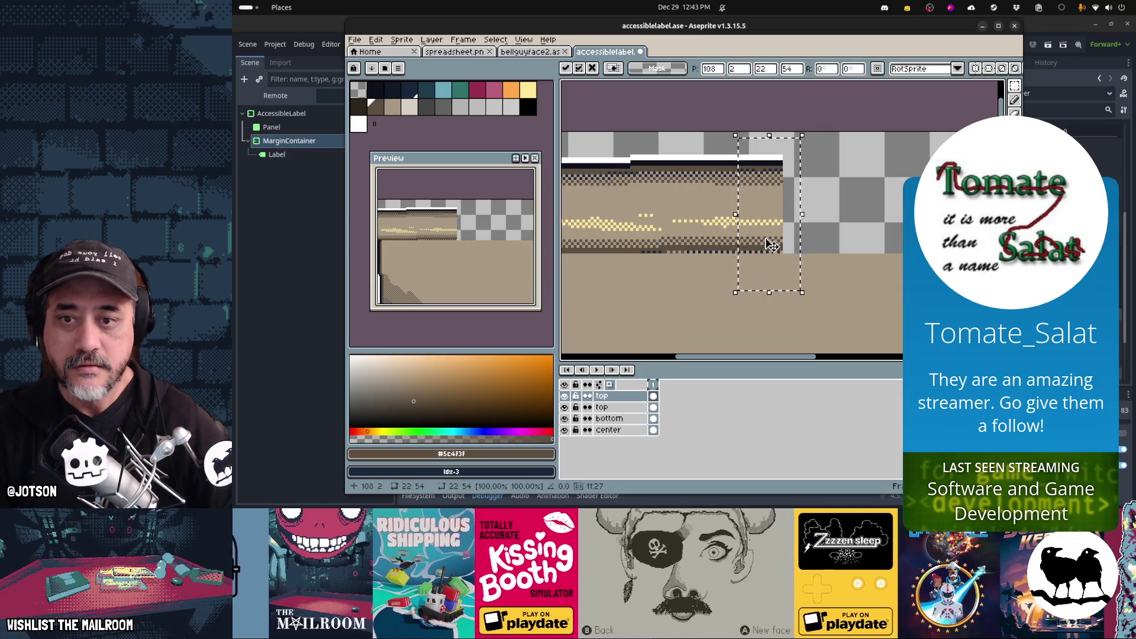
{"action": "mouse_move", "coordinate": [772, 247]}
{"action": "left_mouse_down"}
{"action": "mouse_move", "coordinate": [803, 247]}
{"action": "mouse_move", "coordinate": [786, 254]}
{"action": "left_mouse_up"}
{"action": "left_click", "coordinate": [663, 348]}
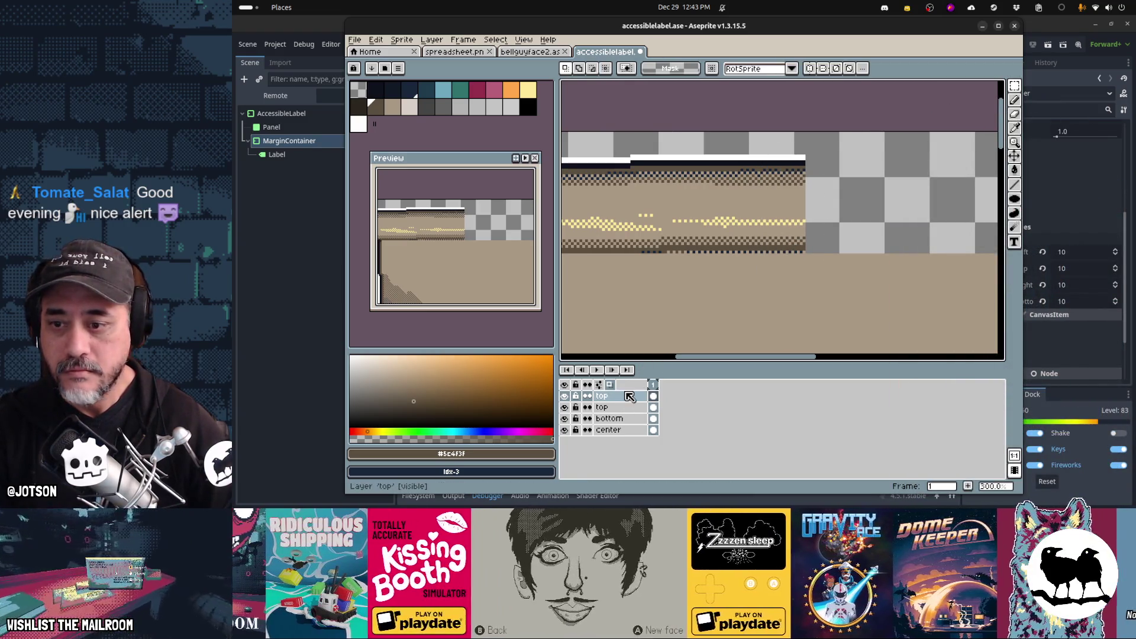
- Delete the duplicate top layer and slide the roller end right to close the gap
{"action": "right_click", "coordinate": [629, 397]}
{"action": "left_click", "coordinate": [656, 449]}
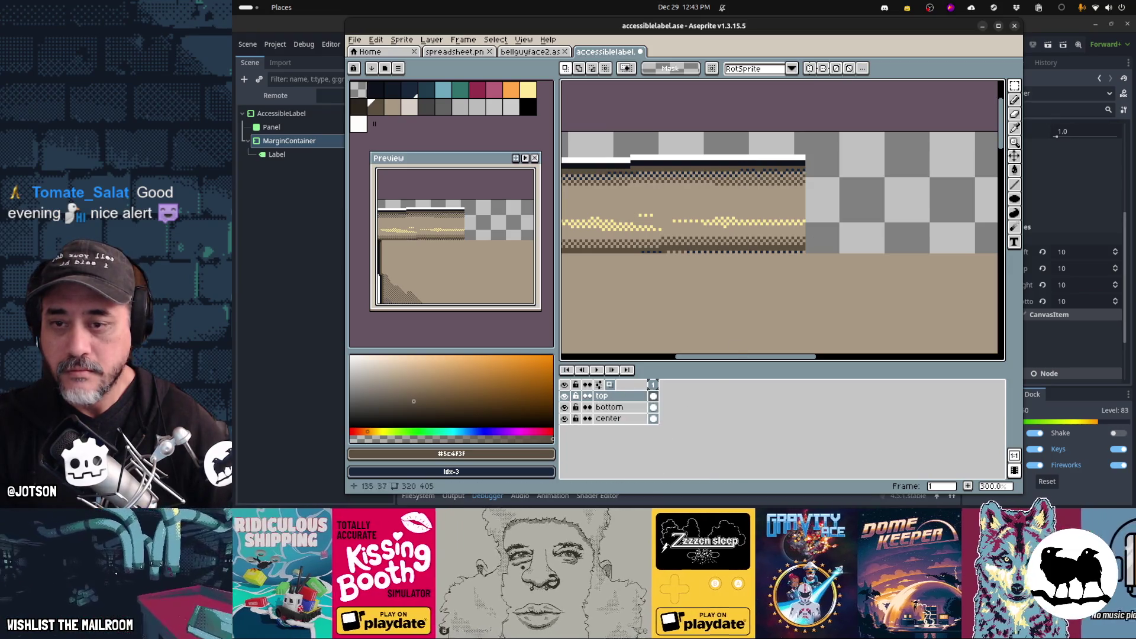
{"action": "left_click_drag", "start_coordinate": [873, 136], "coordinate": [738, 322]}
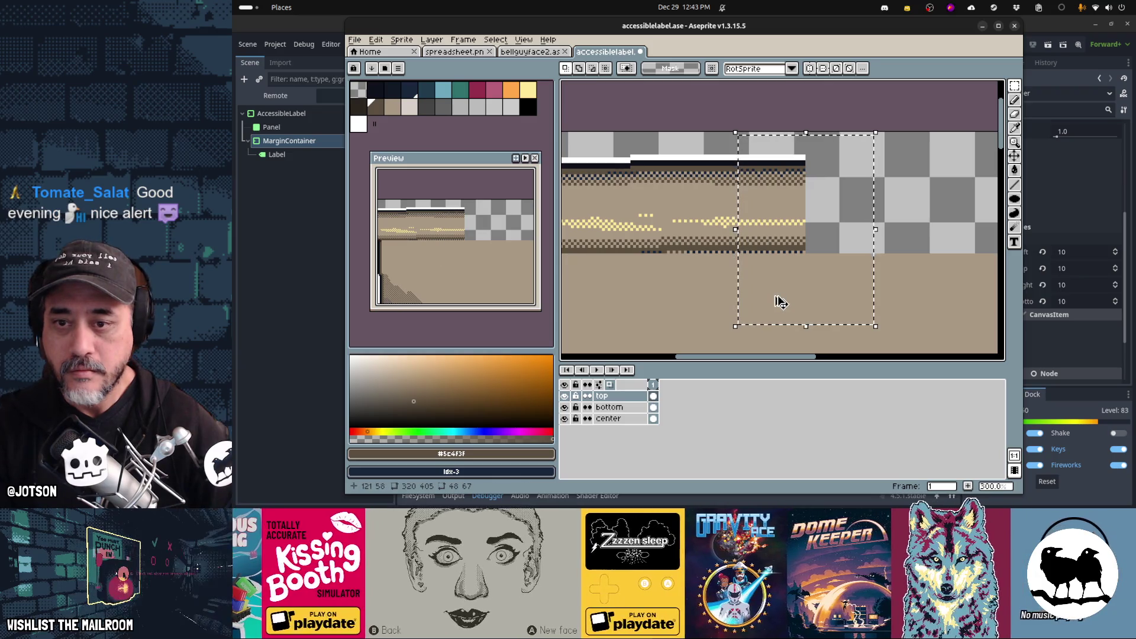
{"action": "left_click_drag", "start_coordinate": [790, 242], "coordinate": [878, 244]}
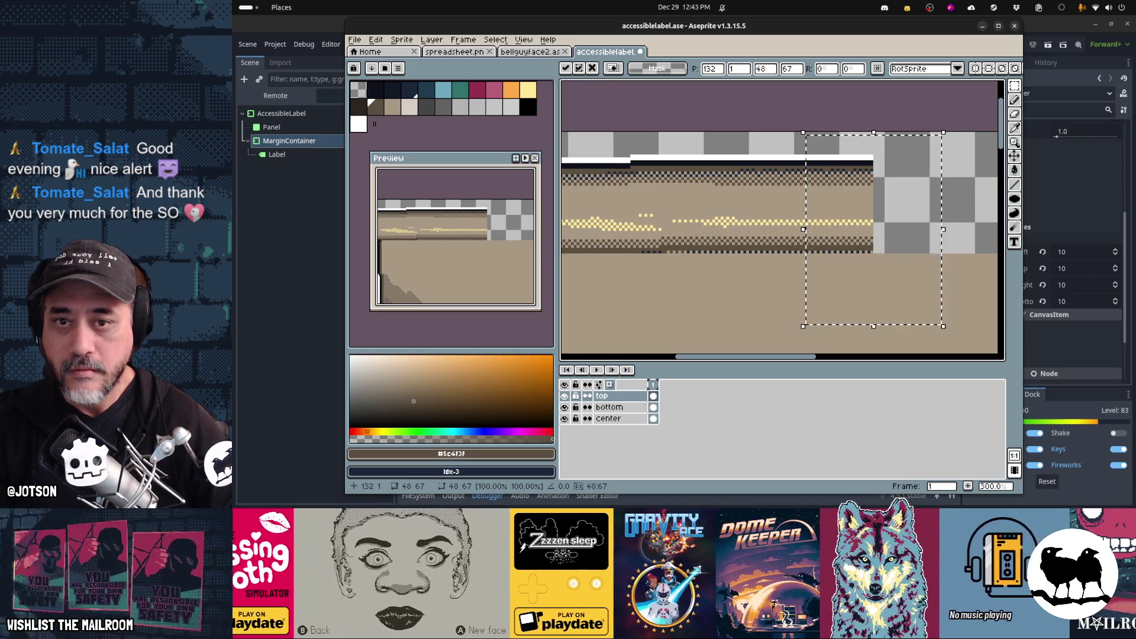
{"action": "mouse_move", "coordinate": [912, 134]}
{"action": "left_mouse_down"}
{"action": "mouse_move", "coordinate": [784, 306]}
{"action": "mouse_move", "coordinate": [737, 326]}
{"action": "left_mouse_up"}
{"action": "mouse_move", "coordinate": [703, 309]}
{"action": "left_mouse_down"}
{"action": "mouse_move", "coordinate": [639, 264]}
{"action": "mouse_move", "coordinate": [799, 249]}
{"action": "mouse_move", "coordinate": [789, 249]}
{"action": "left_mouse_up"}
{"action": "key", "text": "ctrl+d"}
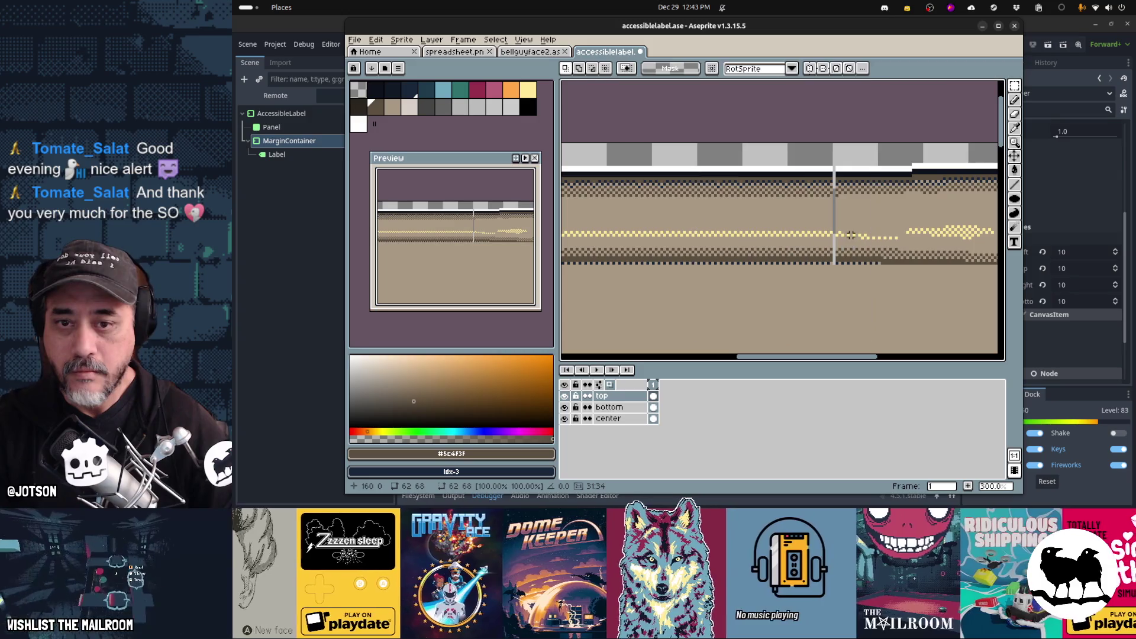
- Transform and apply the top roller's left 207×69 block at 3,0, then select the bottom layer
{"action": "scroll", "coordinate": [816, 248], "scroll_direction": "down", "scroll_amount": 2}
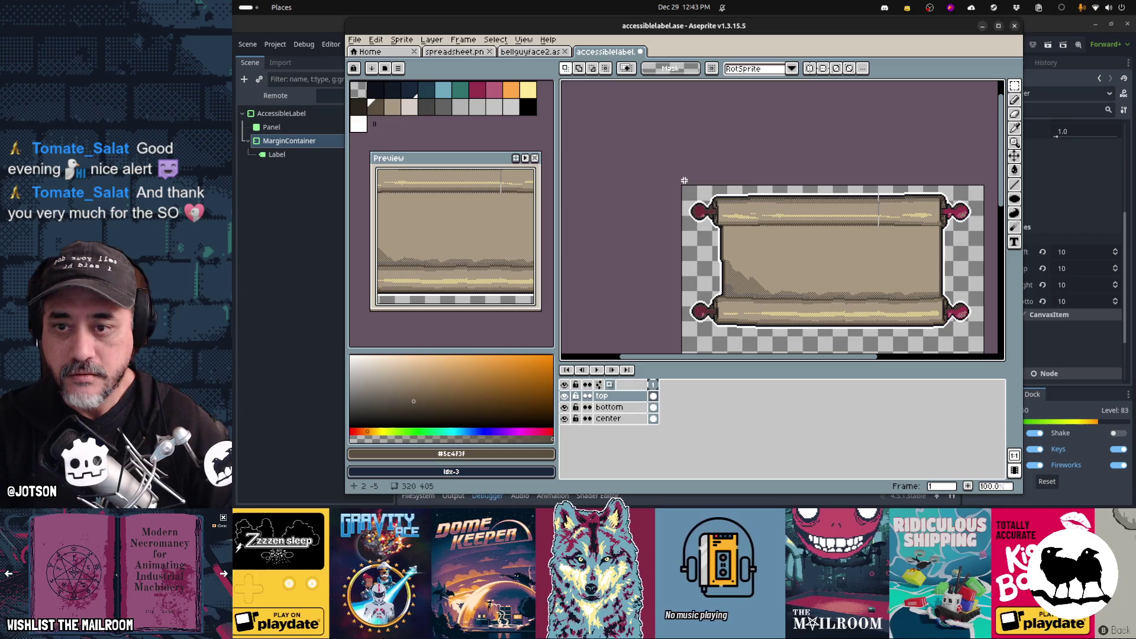
{"action": "left_click_drag", "start_coordinate": [685, 180], "coordinate": [882, 252]}
{"action": "key", "text": "ctrl+t"}
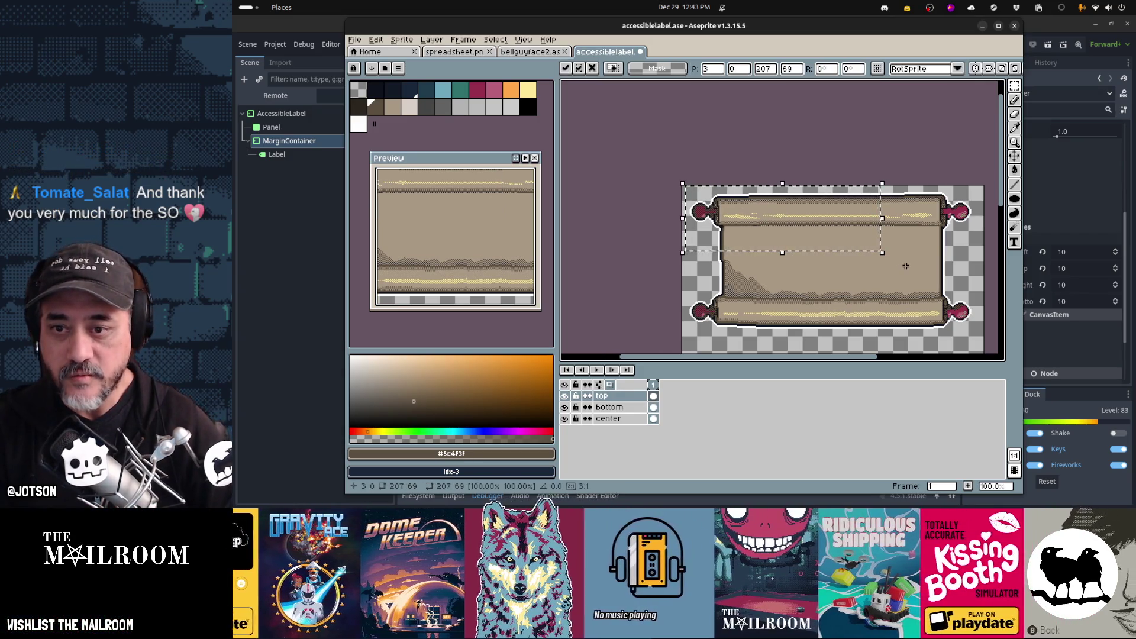
{"action": "key", "text": "ctrl+d"}
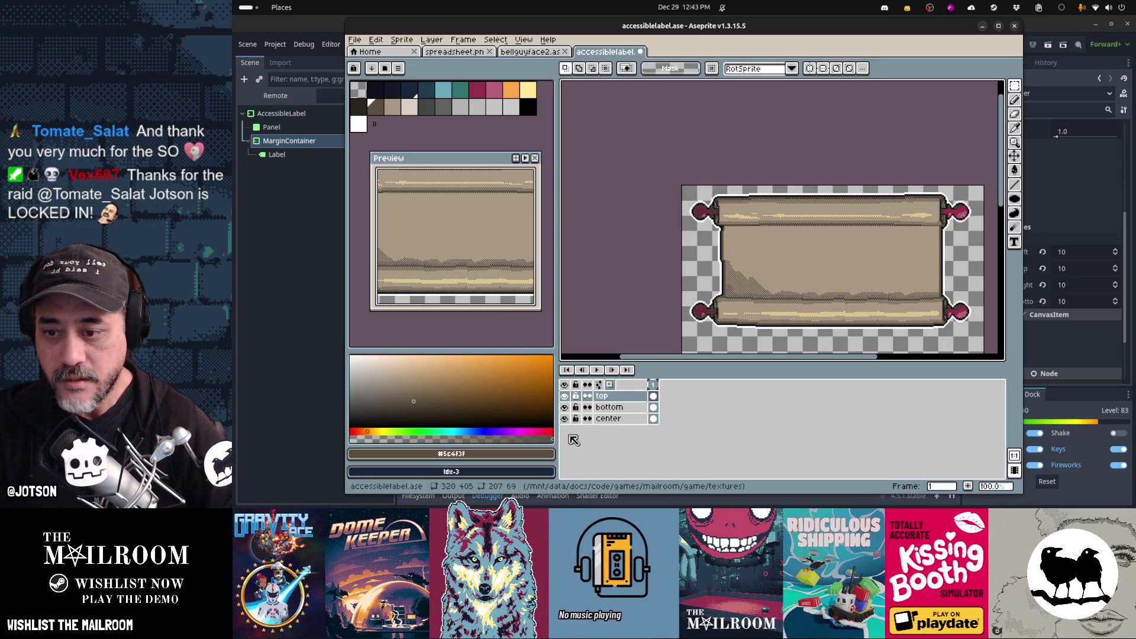
{"action": "left_click", "coordinate": [613, 407]}
- Zoom in and test selections on the center and bottom layers at the roll's left edge
{"action": "scroll", "coordinate": [677, 295], "scroll_direction": "up", "scroll_amount": 3}
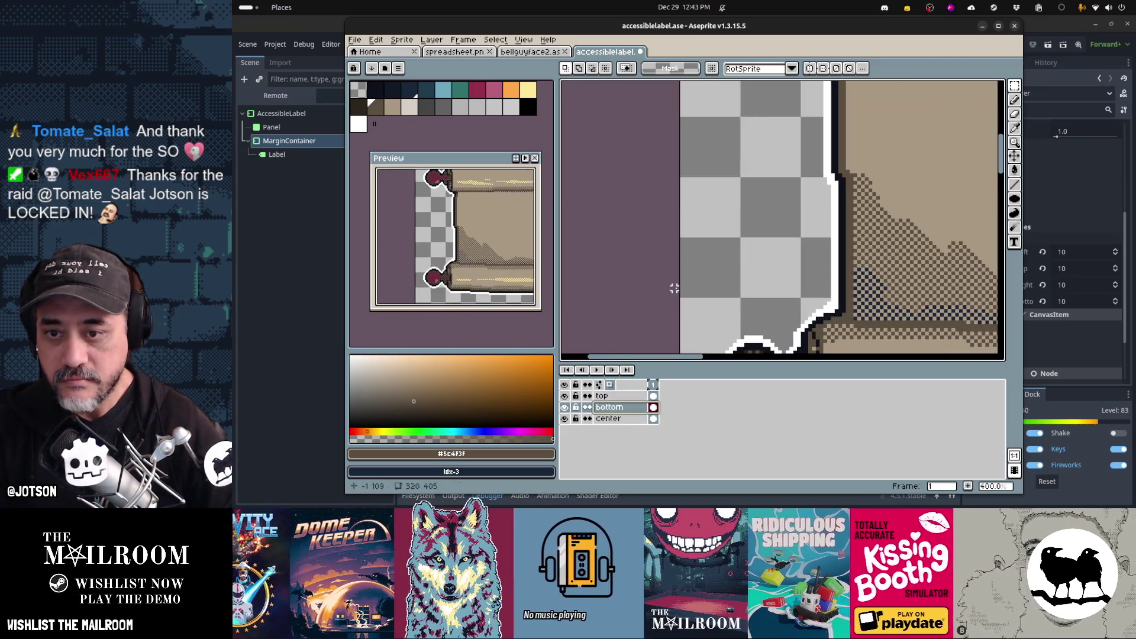
{"action": "left_click_drag", "start_coordinate": [795, 224], "coordinate": [734, 296]}
{"action": "left_click", "coordinate": [609, 419]}
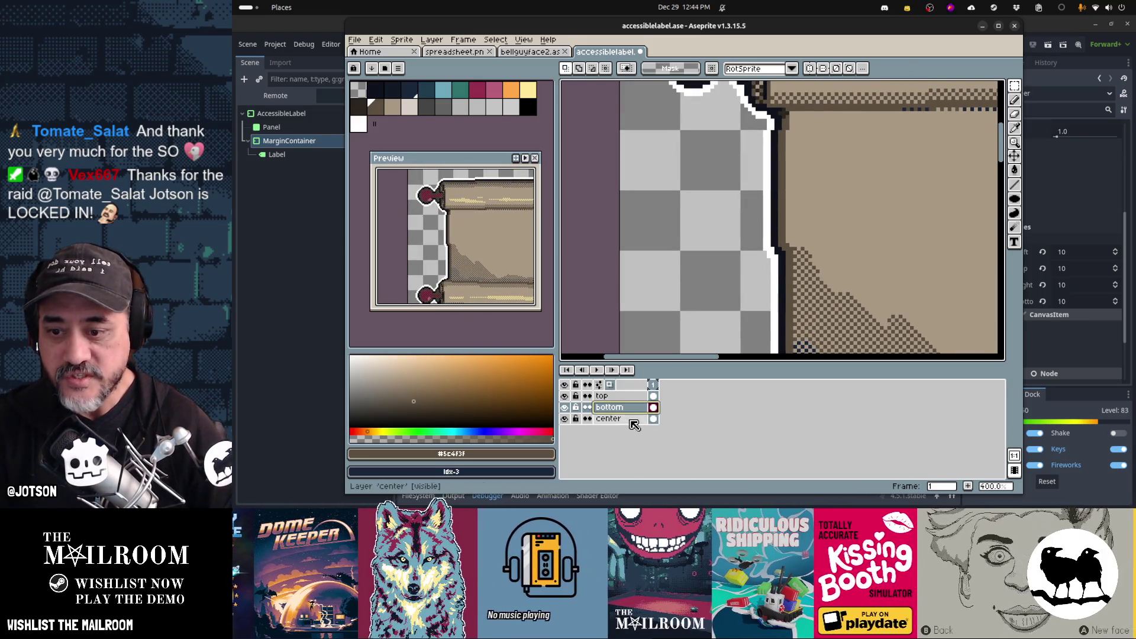
{"action": "mouse_move", "coordinate": [702, 87]}
{"action": "left_mouse_down"}
{"action": "mouse_move", "coordinate": [797, 226]}
{"action": "mouse_move", "coordinate": [881, 305]}
{"action": "mouse_move", "coordinate": [888, 295]}
{"action": "left_mouse_up"}
{"action": "key", "text": "ctrl+d"}
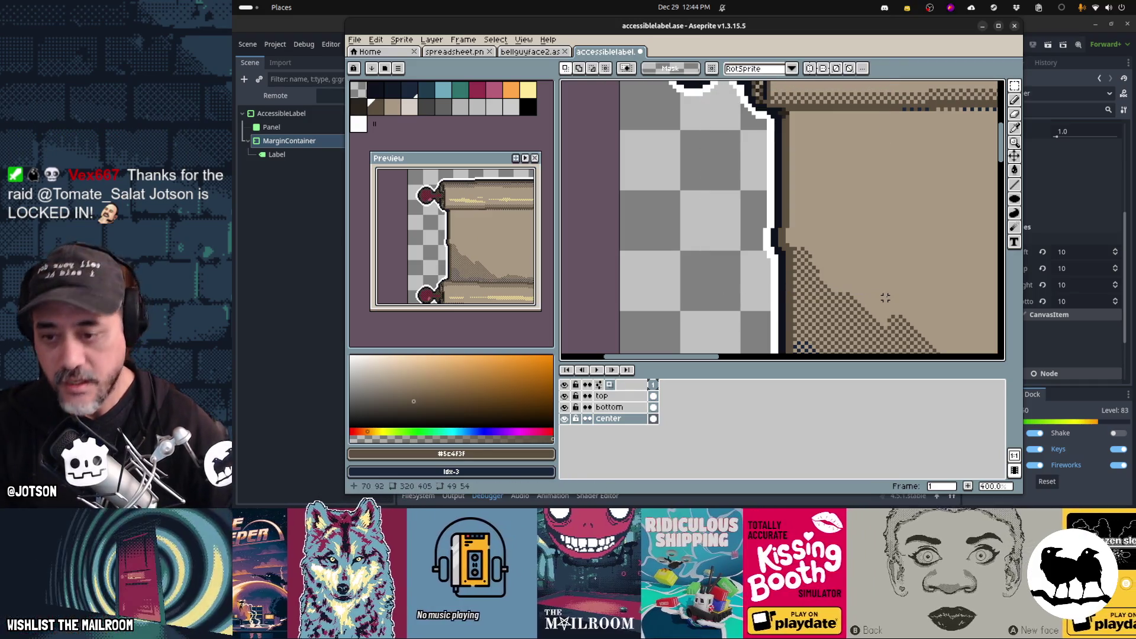
{"action": "left_click", "coordinate": [652, 407]}
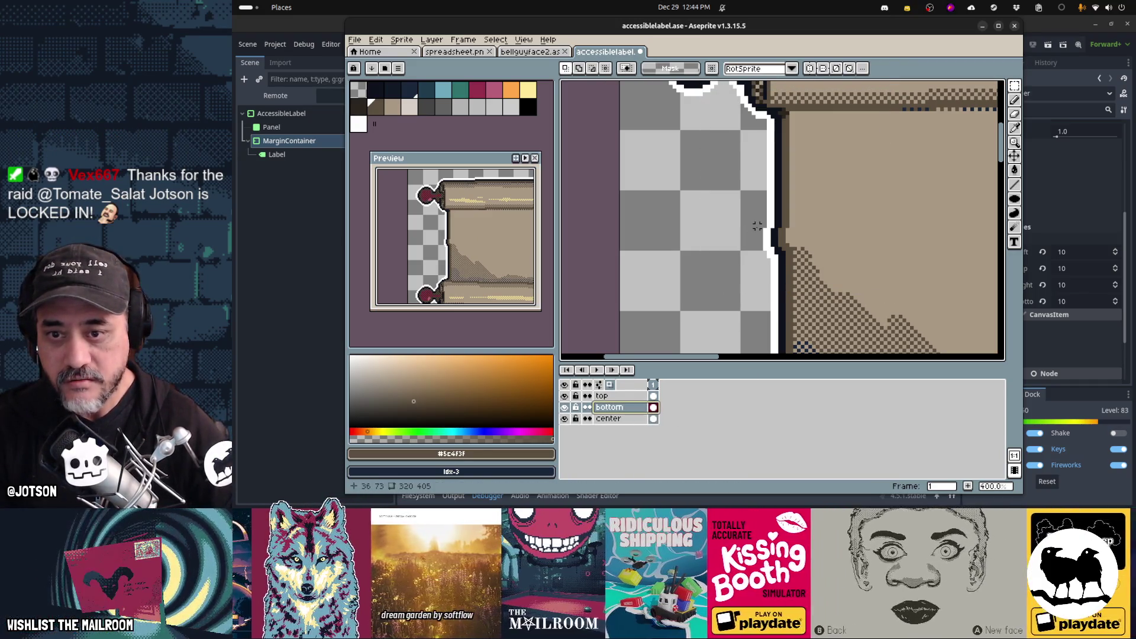
{"action": "left_click_drag", "start_coordinate": [757, 226], "coordinate": [788, 268]}
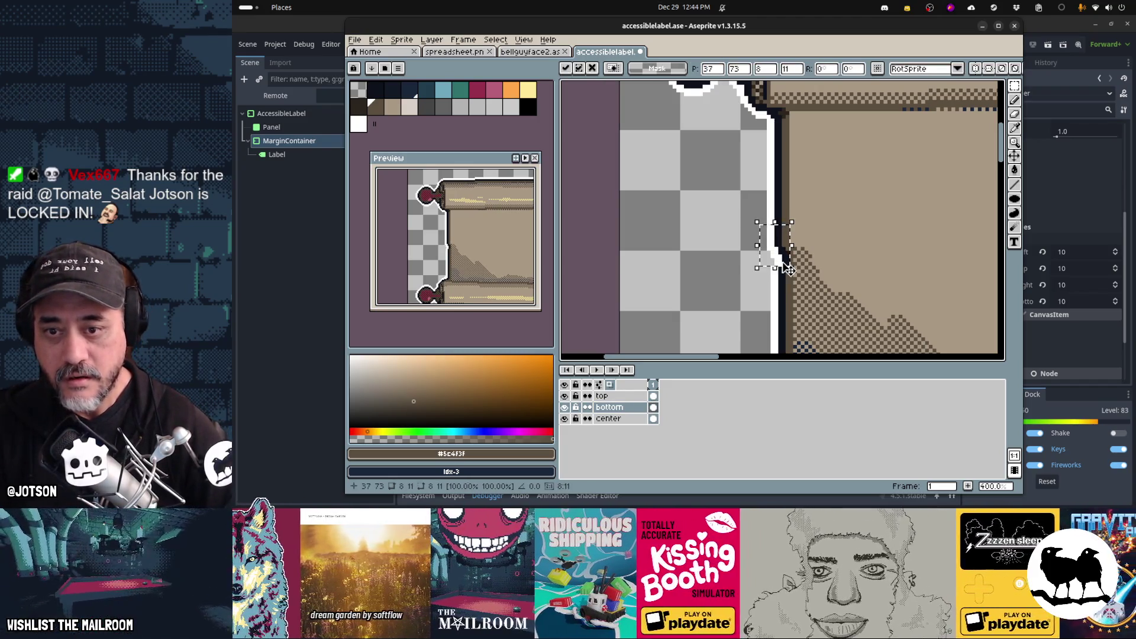
{"action": "key", "text": "ctrl+d"}
- With the Pencil, sample the dark outline, brown and lighter tan colours from the scroll
{"action": "key", "text": "b"}
{"action": "left_click", "coordinate": [771, 265], "text": "alt"}
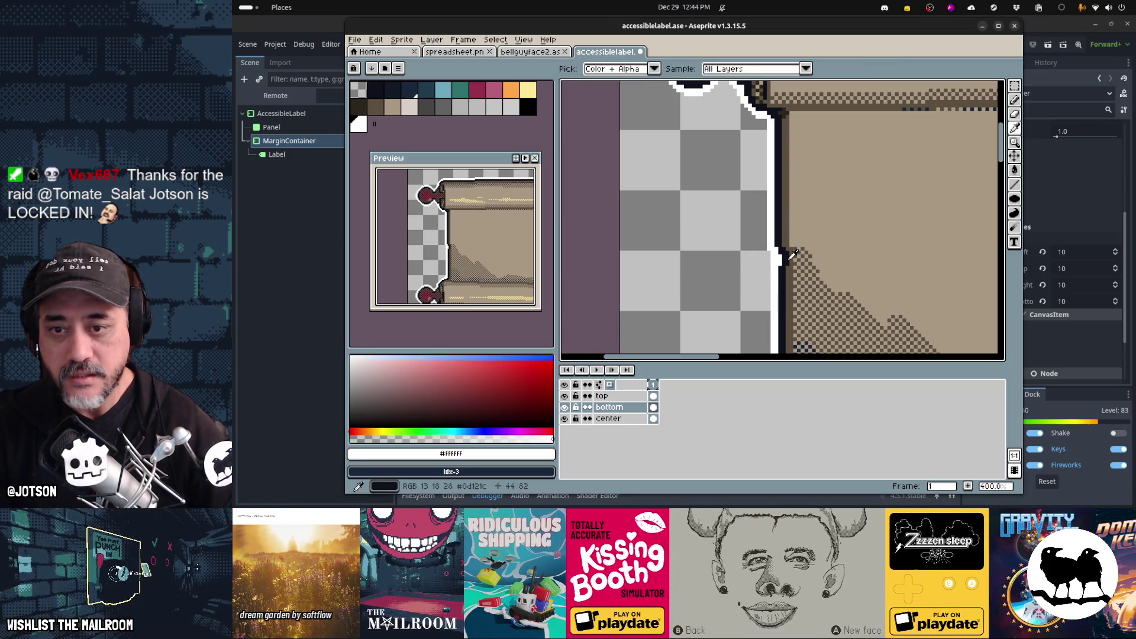
{"action": "left_click", "coordinate": [785, 255], "text": "alt"}
{"action": "left_click", "coordinate": [788, 253], "text": "alt"}
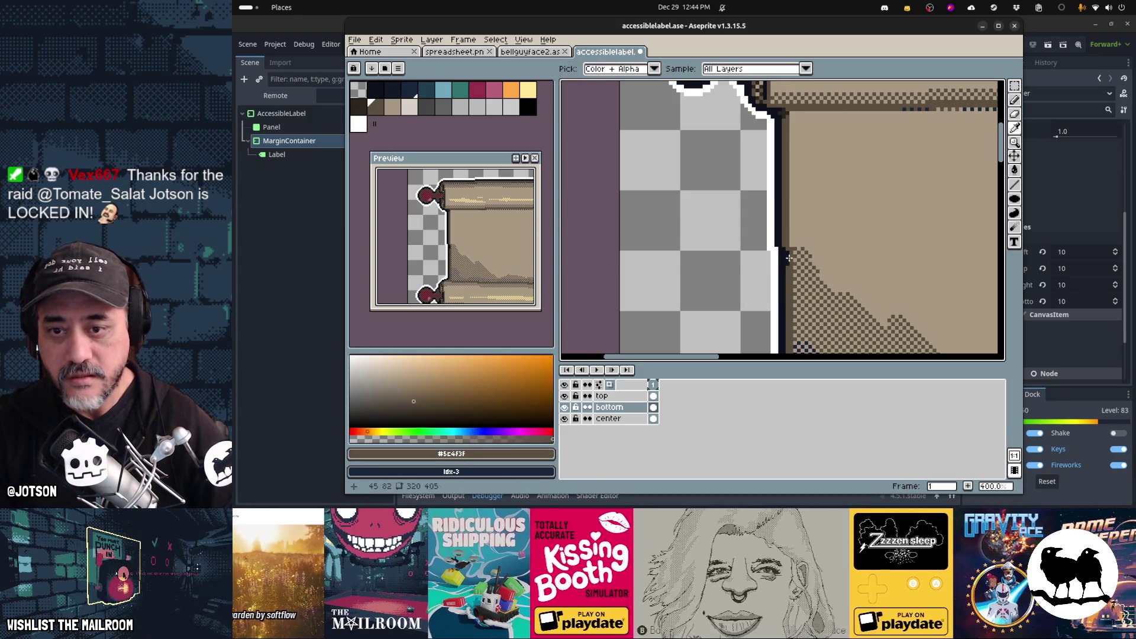
{"action": "left_click", "coordinate": [795, 245], "text": "alt"}
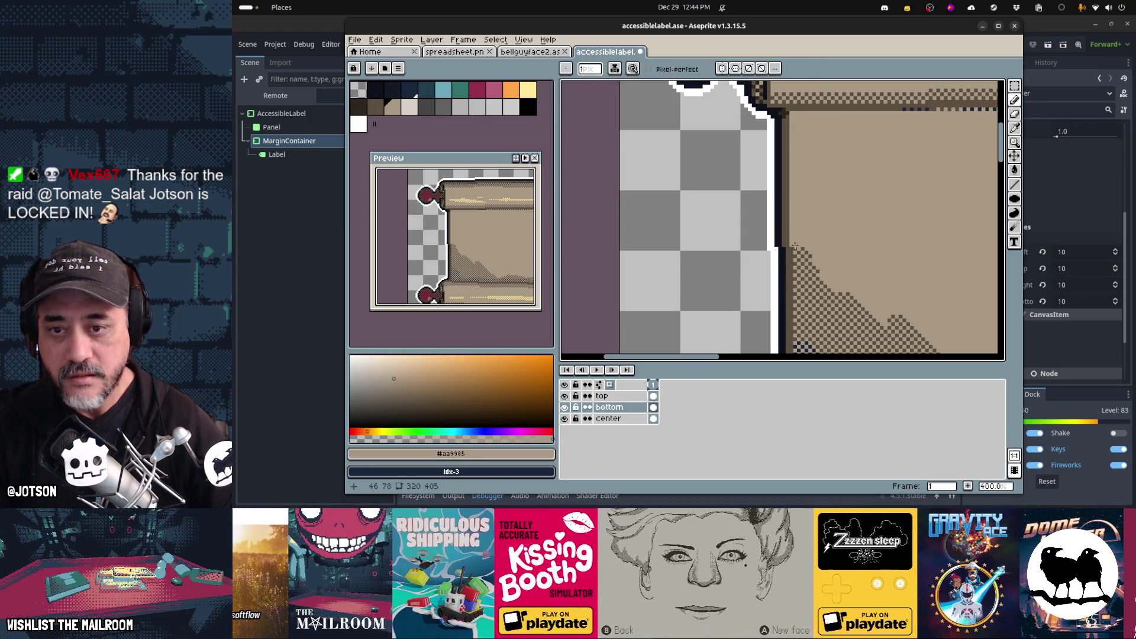
- View the whole scroll and toggle the top, bottom and center layers to check them
{"action": "scroll", "coordinate": [849, 244], "scroll_direction": "down", "scroll_amount": 3}
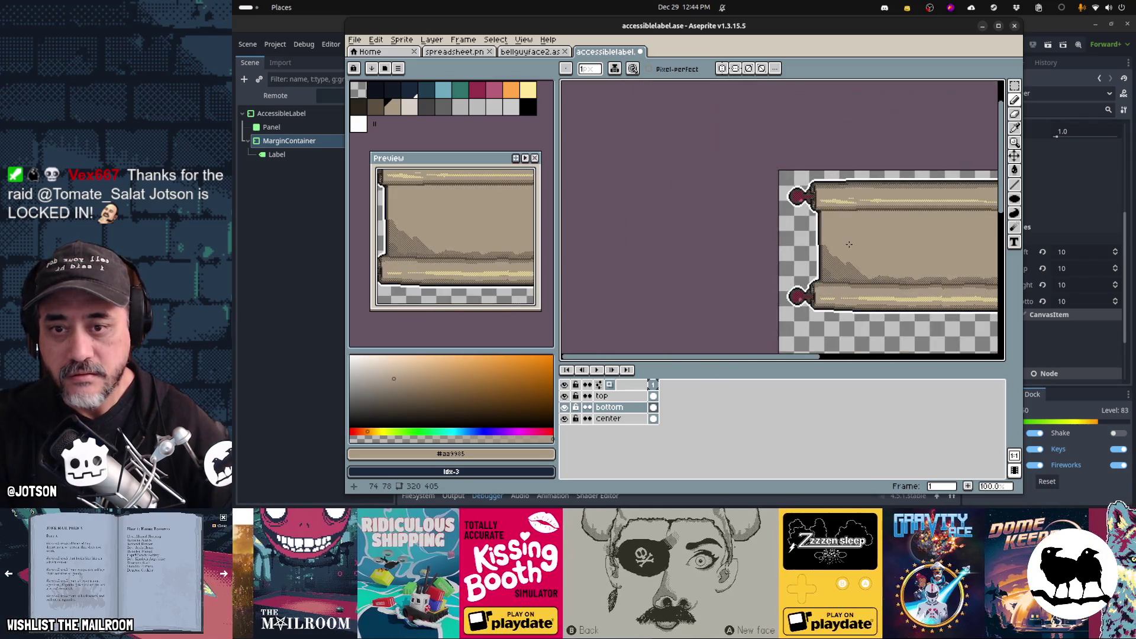
{"action": "left_click_drag", "start_coordinate": [887, 251], "coordinate": [786, 248]}
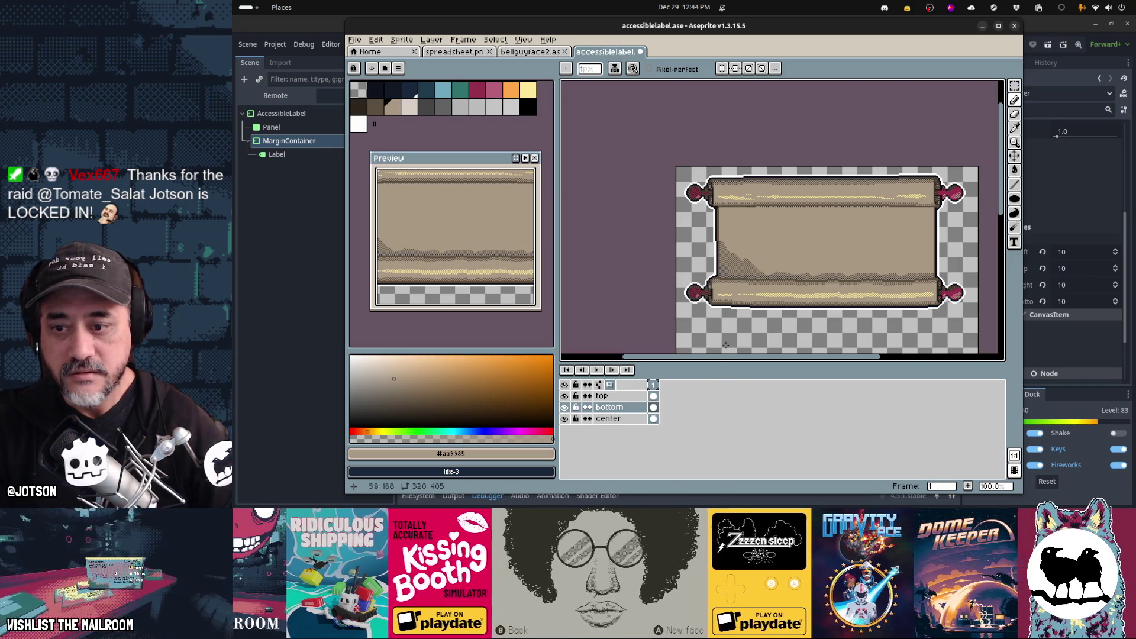
{"action": "left_click", "coordinate": [566, 397]}
{"action": "left_click", "coordinate": [567, 397]}
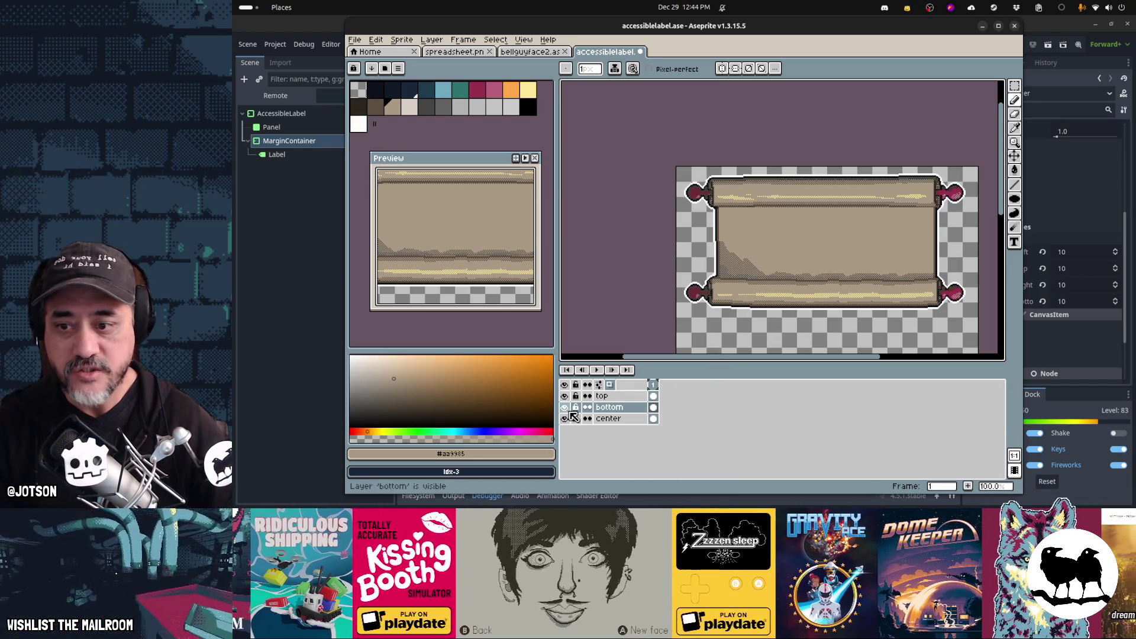
{"action": "left_click", "coordinate": [565, 408]}
{"action": "left_click", "coordinate": [565, 408]}
{"action": "left_click", "coordinate": [565, 419]}
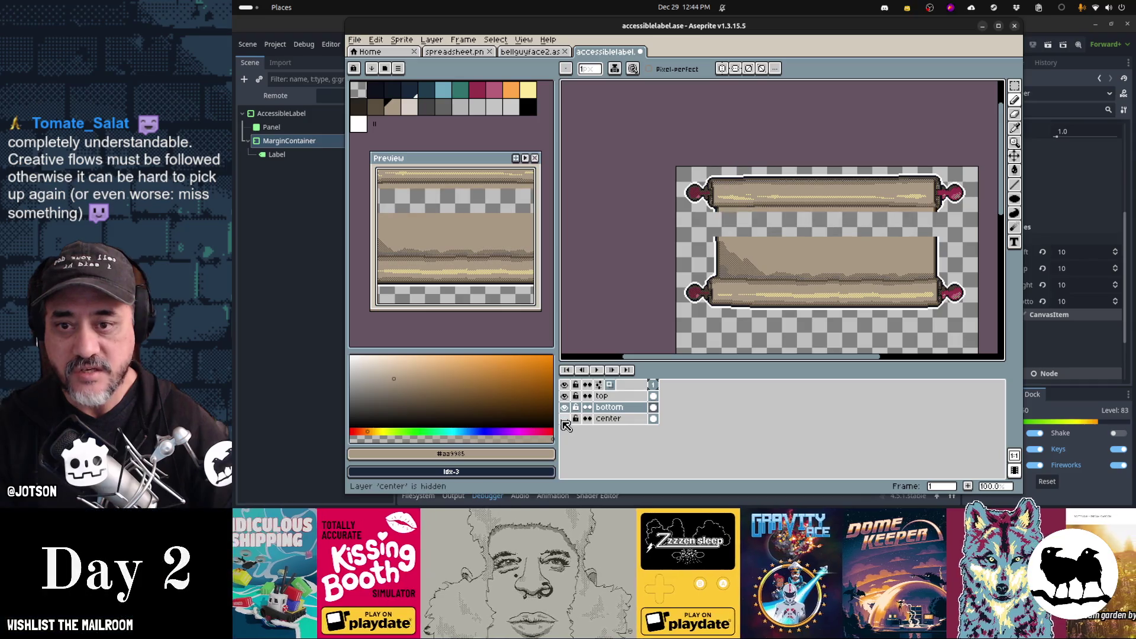
{"action": "left_click", "coordinate": [564, 419]}
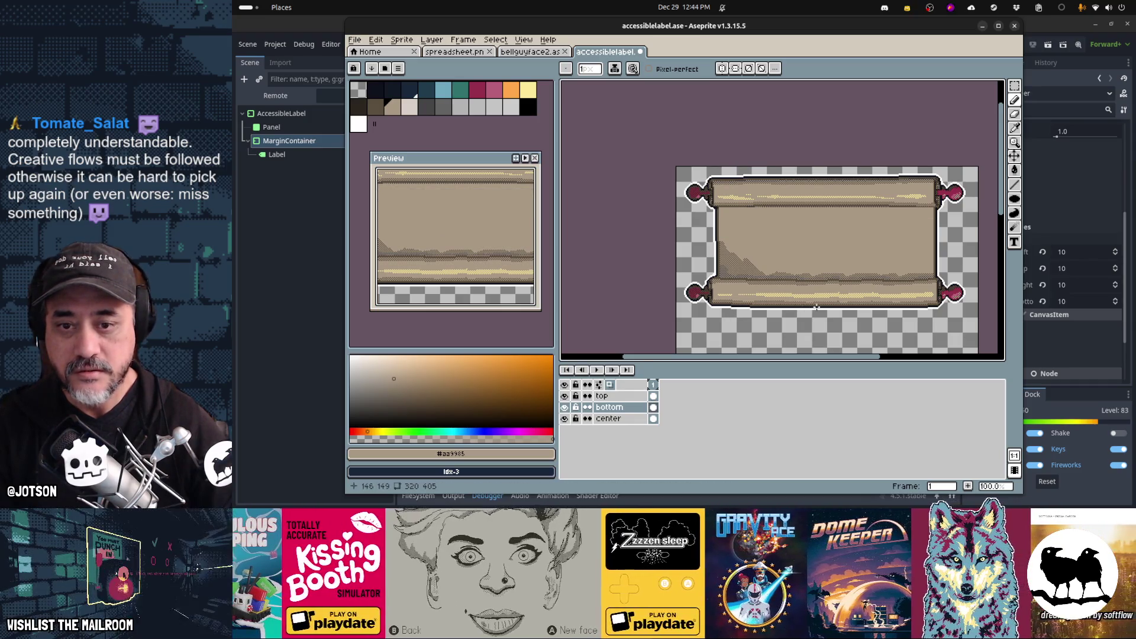
- Pull the canvas's bottom, right and left edges in to the scroll, giving 309×156
{"action": "key", "text": "ctrl+alt+c"}
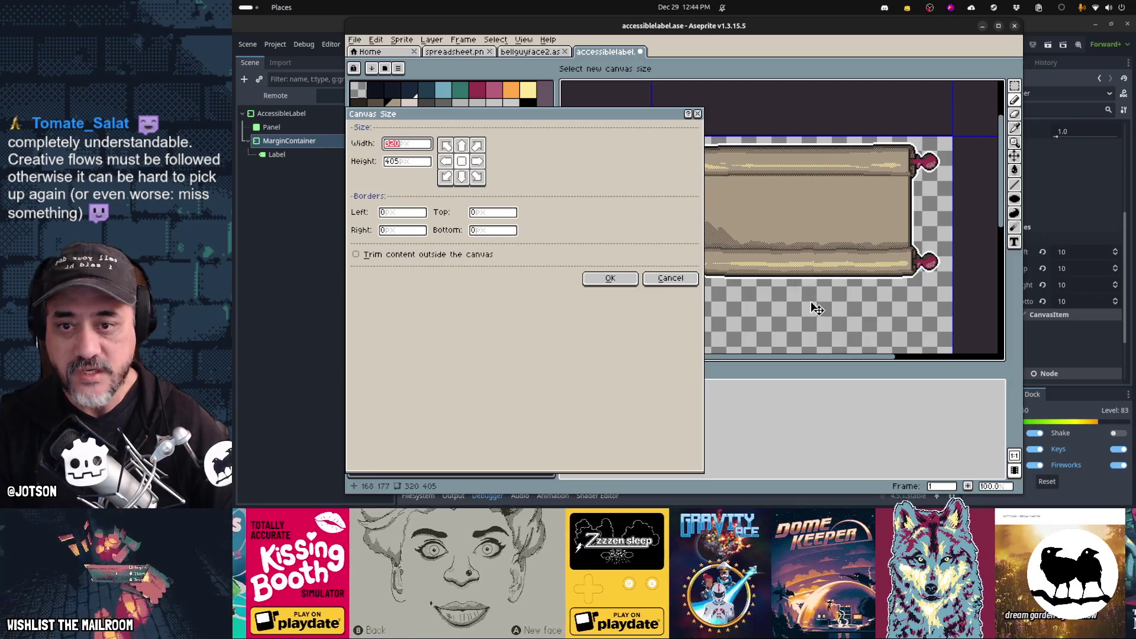
{"action": "scroll", "coordinate": [817, 309], "scroll_direction": "down", "scroll_amount": 5}
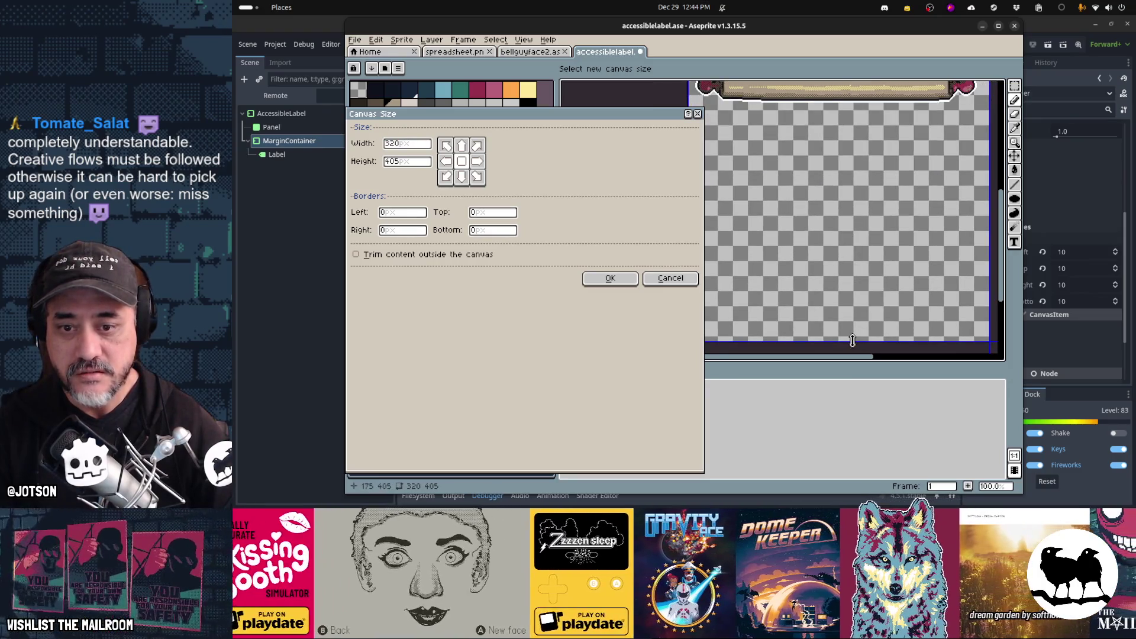
{"action": "left_click_drag", "start_coordinate": [852, 341], "coordinate": [843, 106]}
{"action": "scroll", "coordinate": [859, 133], "scroll_direction": "up", "scroll_amount": 5}
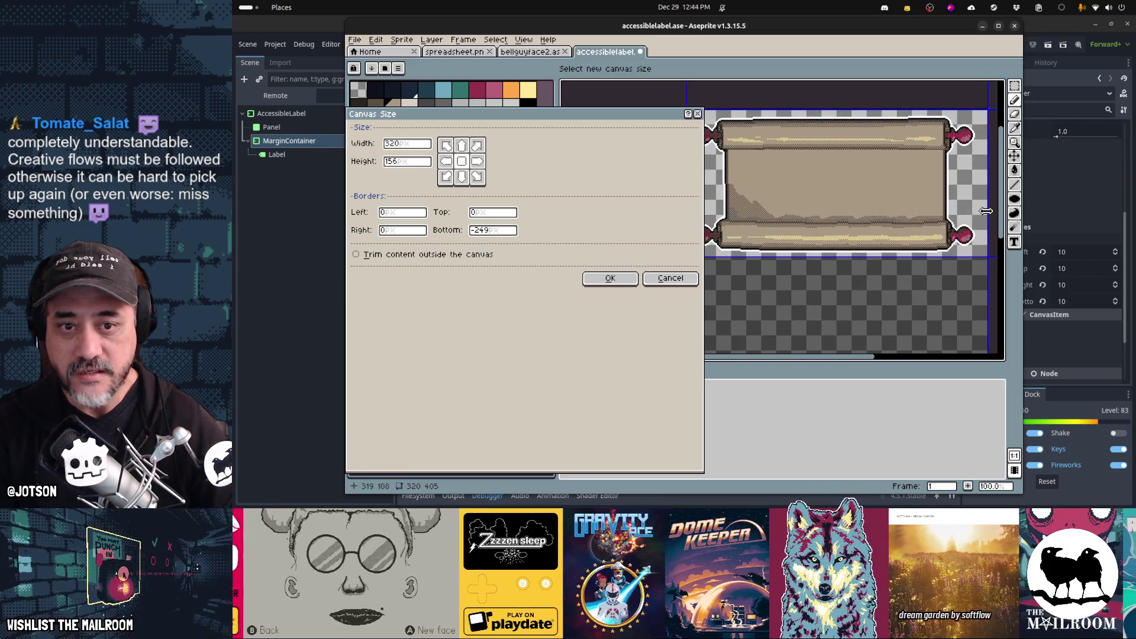
{"action": "left_click_drag", "start_coordinate": [985, 211], "coordinate": [978, 214]}
{"action": "scroll", "coordinate": [837, 206], "scroll_direction": "left", "scroll_amount": 3}
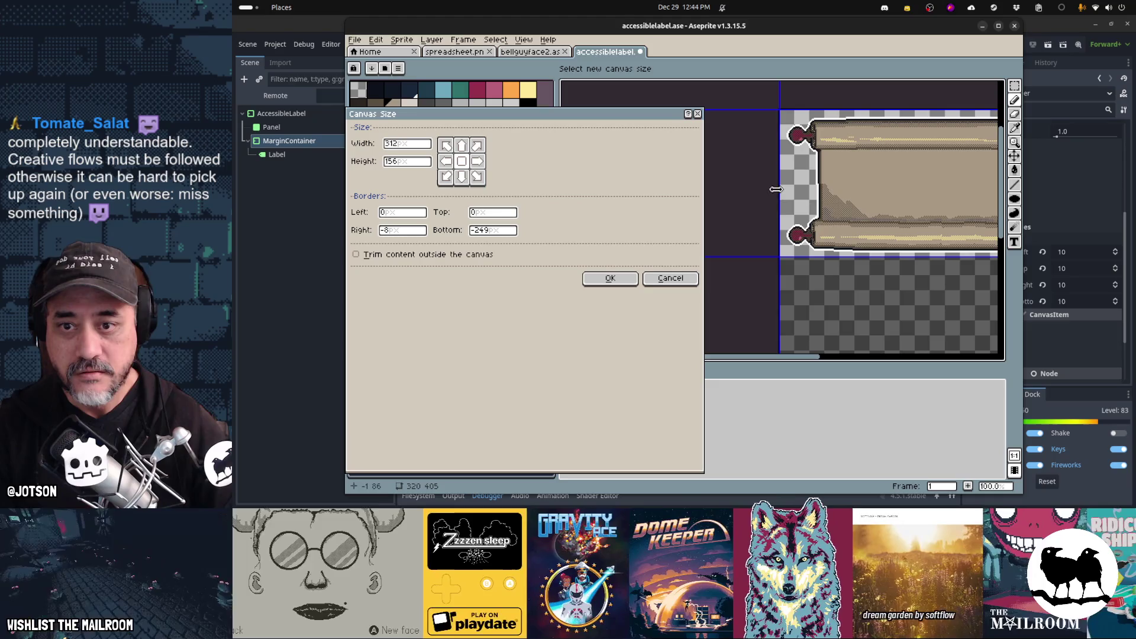
{"action": "left_click_drag", "start_coordinate": [777, 188], "coordinate": [778, 188]}
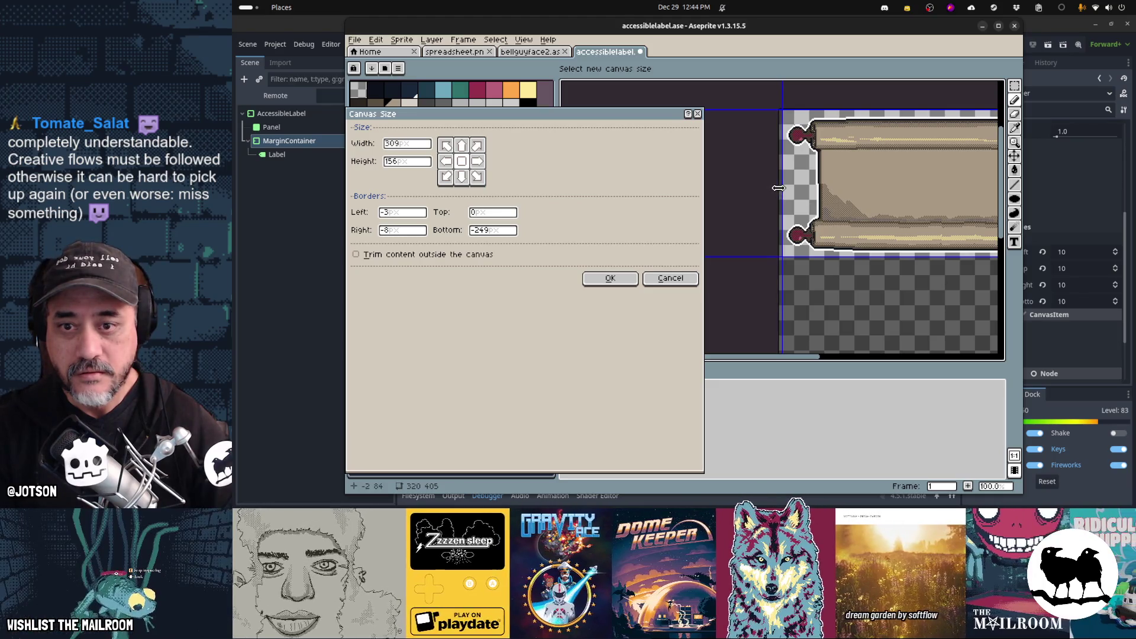
{"action": "left_click", "coordinate": [629, 280]}
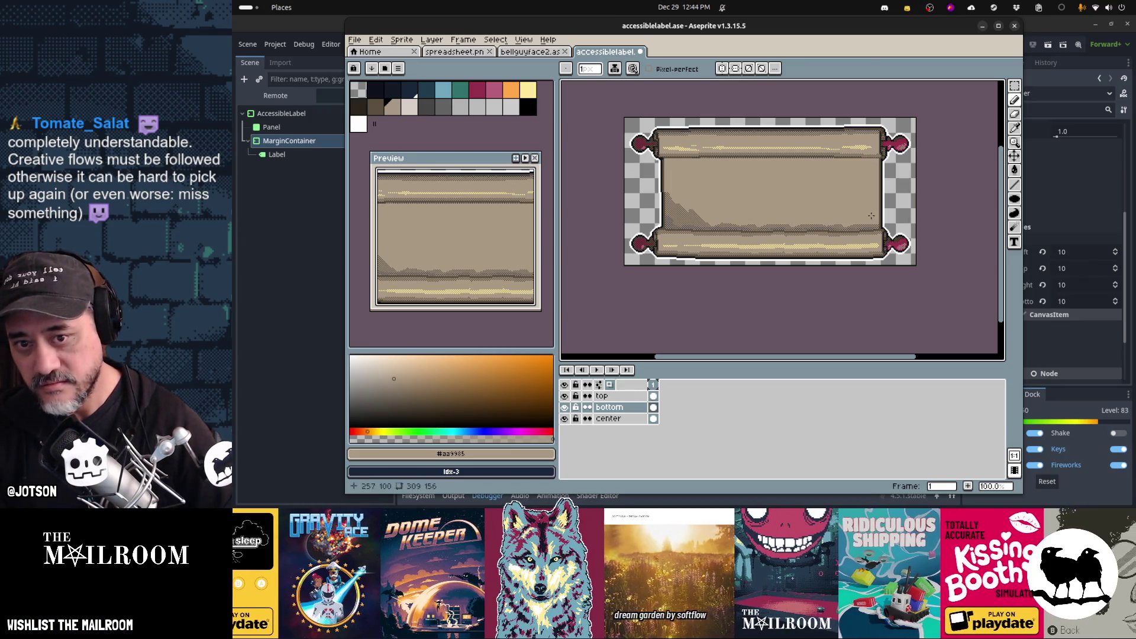
{"action": "key", "text": "m"}
{"action": "left_click_drag", "start_coordinate": [875, 226], "coordinate": [664, 160]}
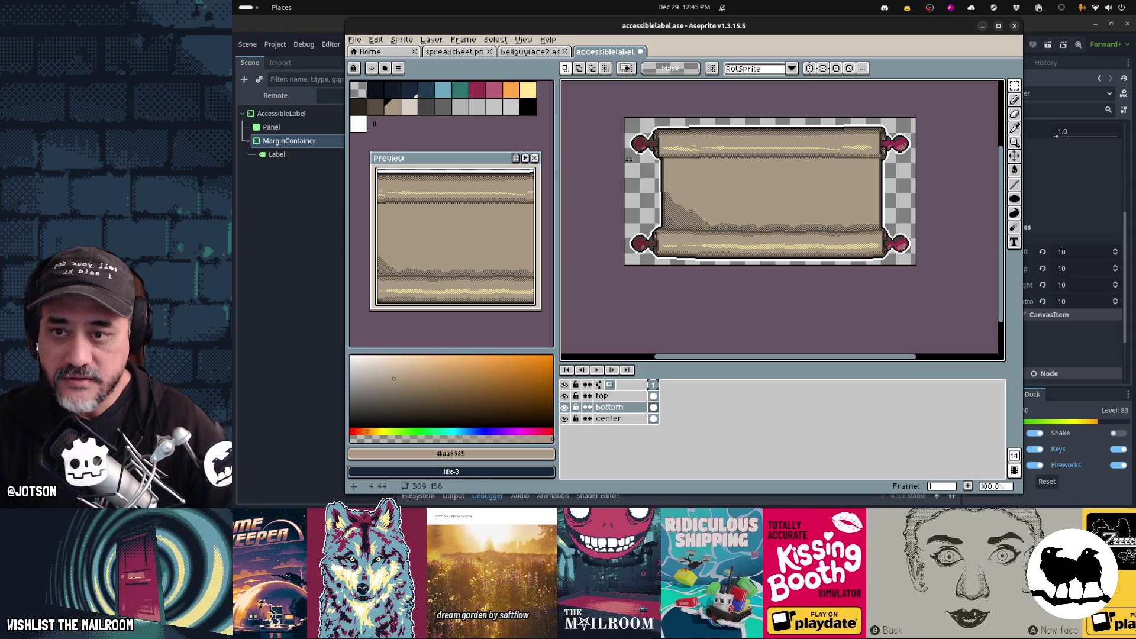
{"action": "left_click_drag", "start_coordinate": [700, 168], "coordinate": [876, 230]}
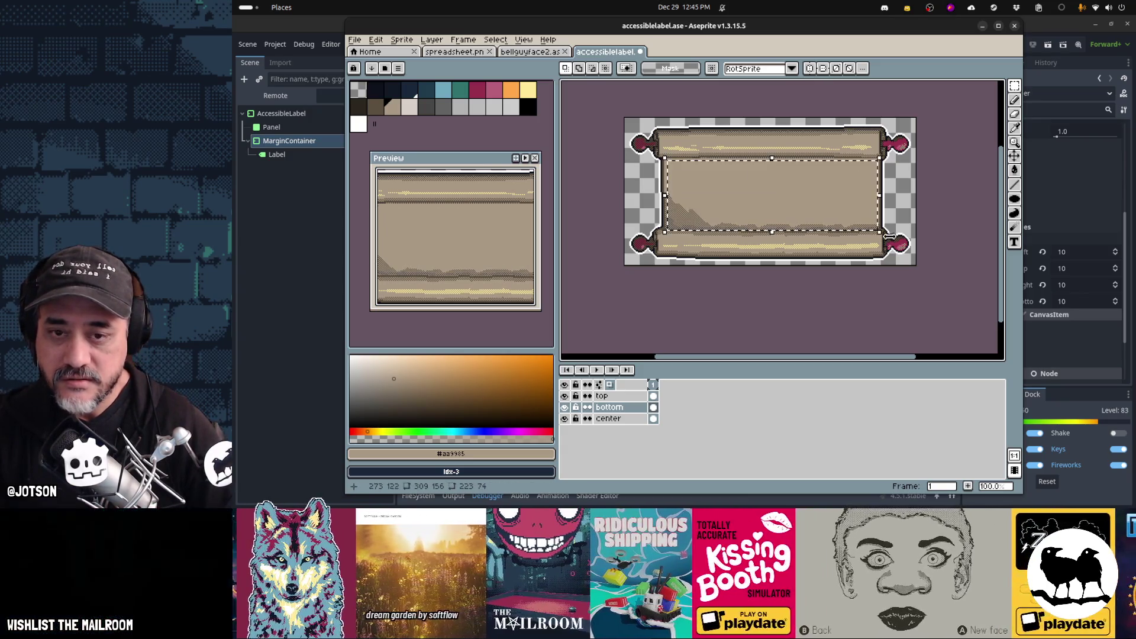
{"action": "key", "text": "ctrl+d"}
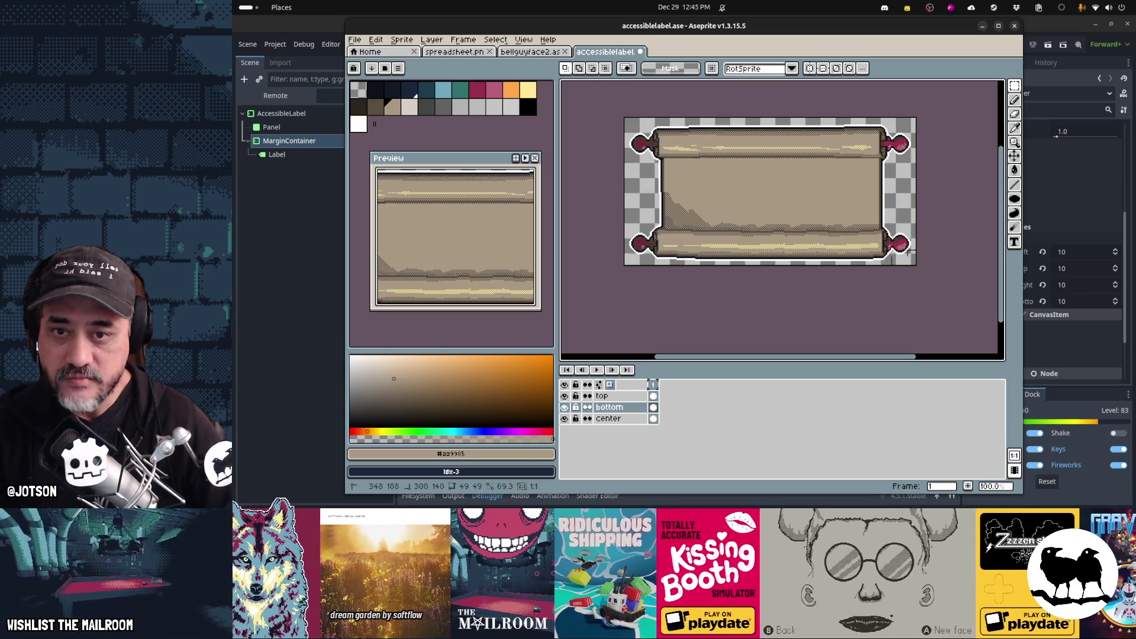
{"action": "left_click_drag", "start_coordinate": [910, 253], "coordinate": [761, 106]}
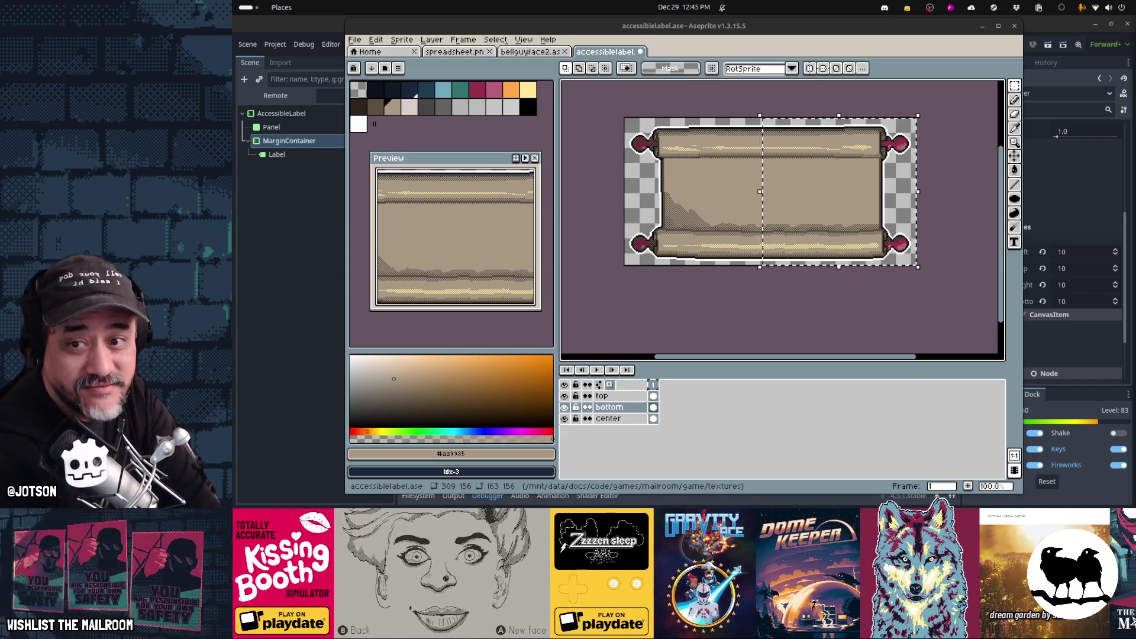
{"action": "left_click", "coordinate": [854, 319]}
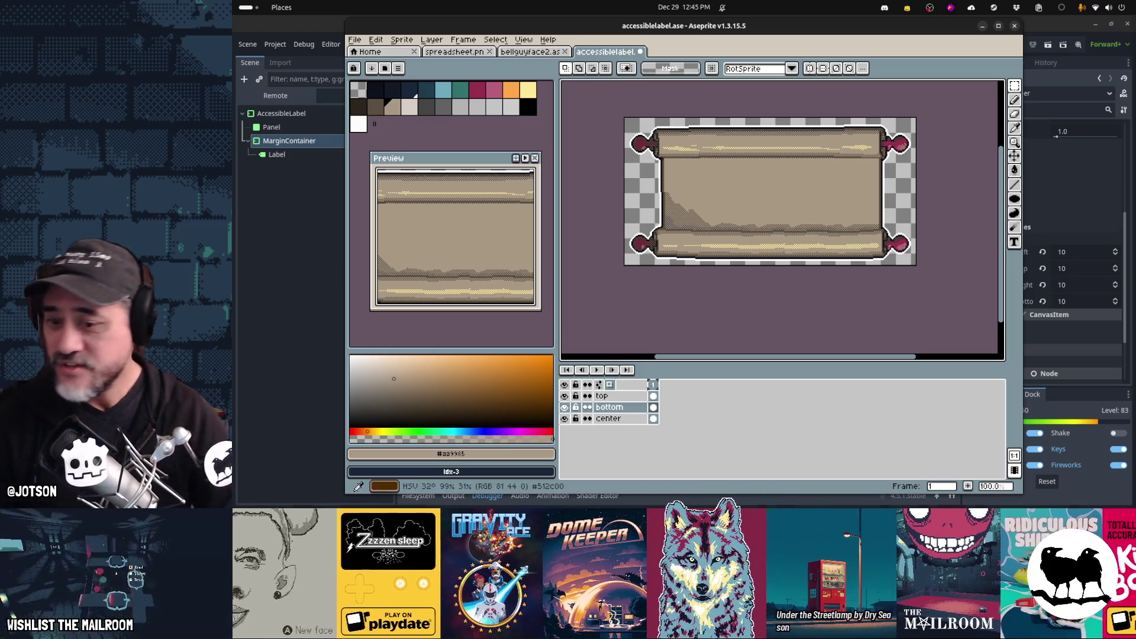
{"action": "mouse_move", "coordinate": [550, 499]}
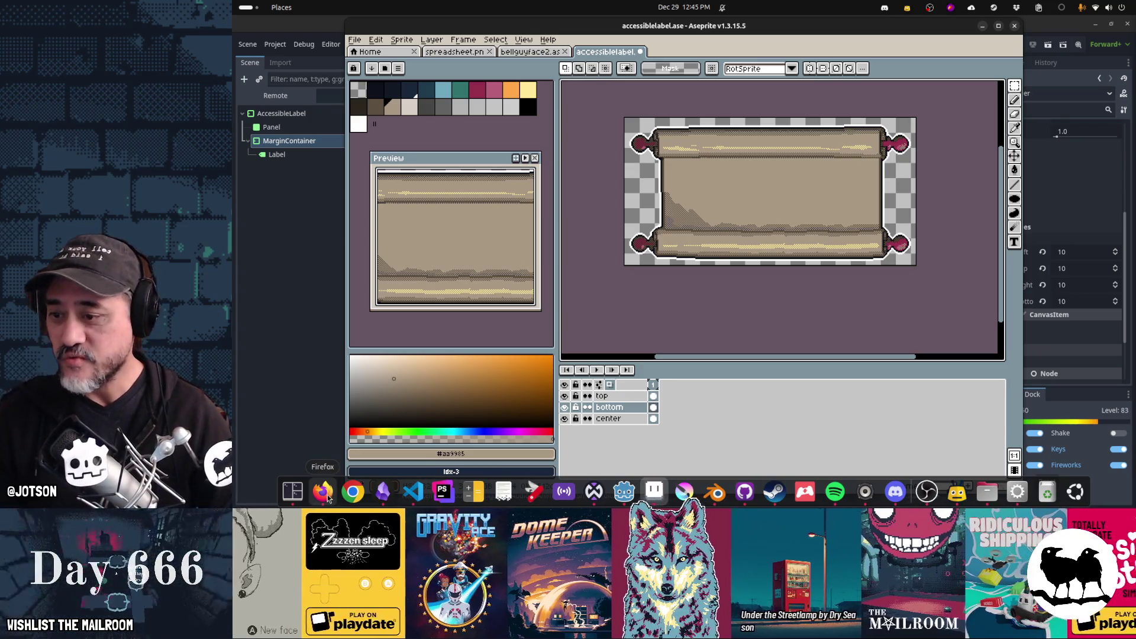